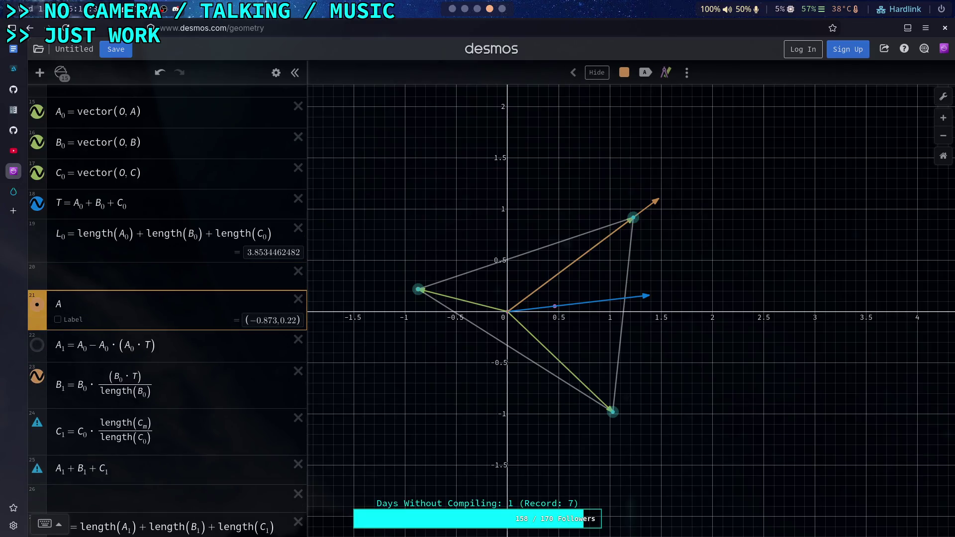
Define the unit vector A_n = A_0/length(A_0) in row 21
type("_n = ")
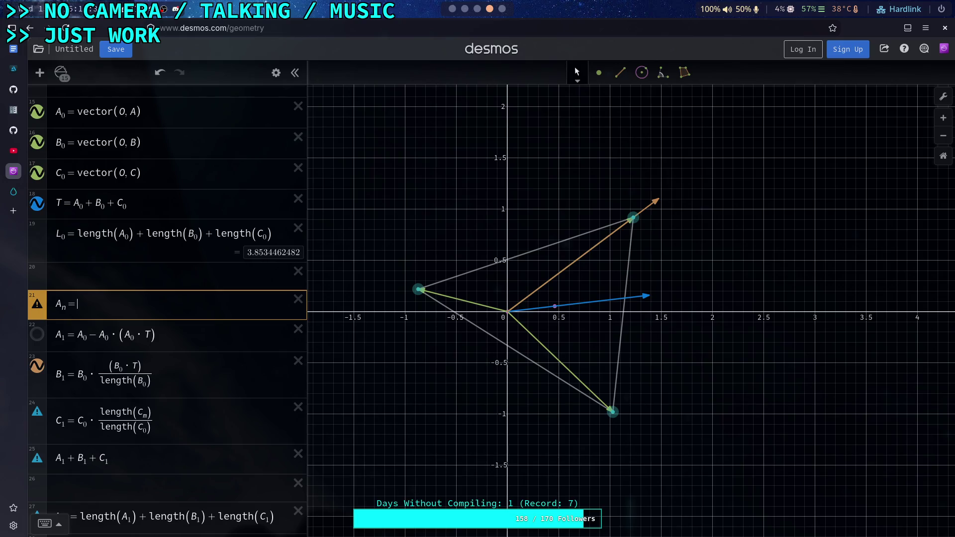
type("A_0")
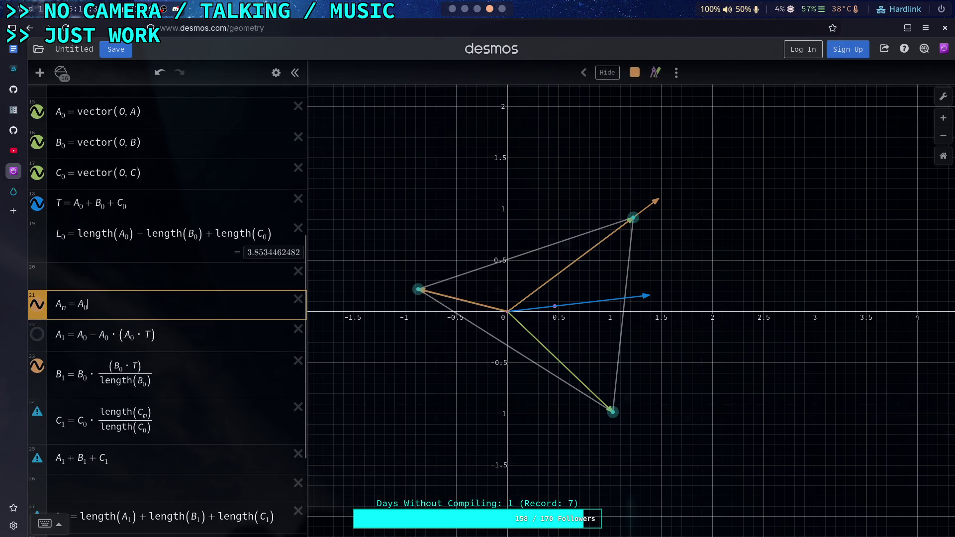
type("/leng")
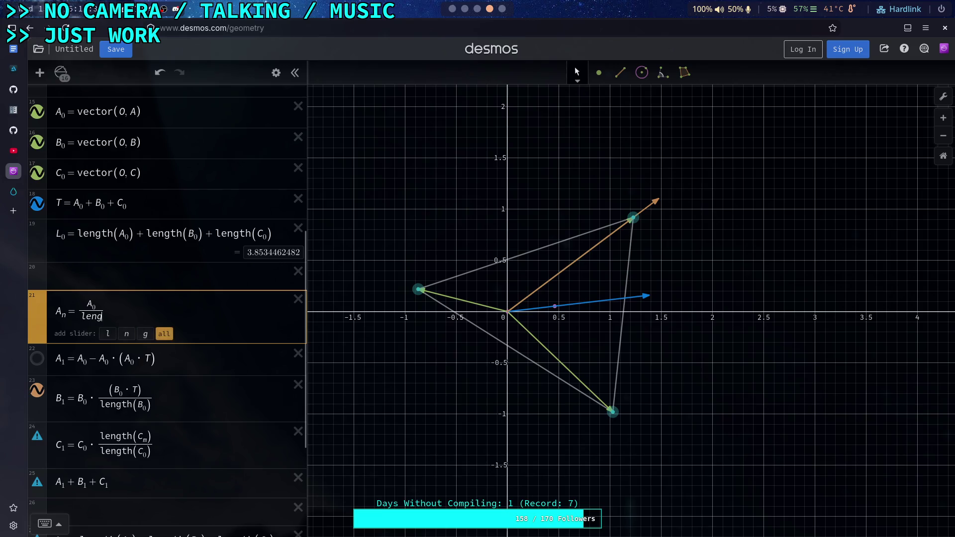
type("th(A_0")
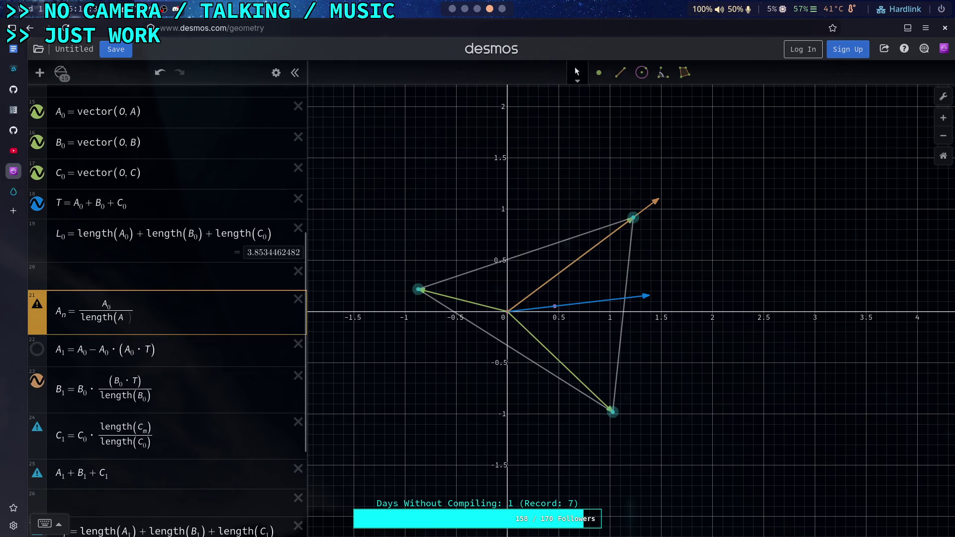
key("Right")
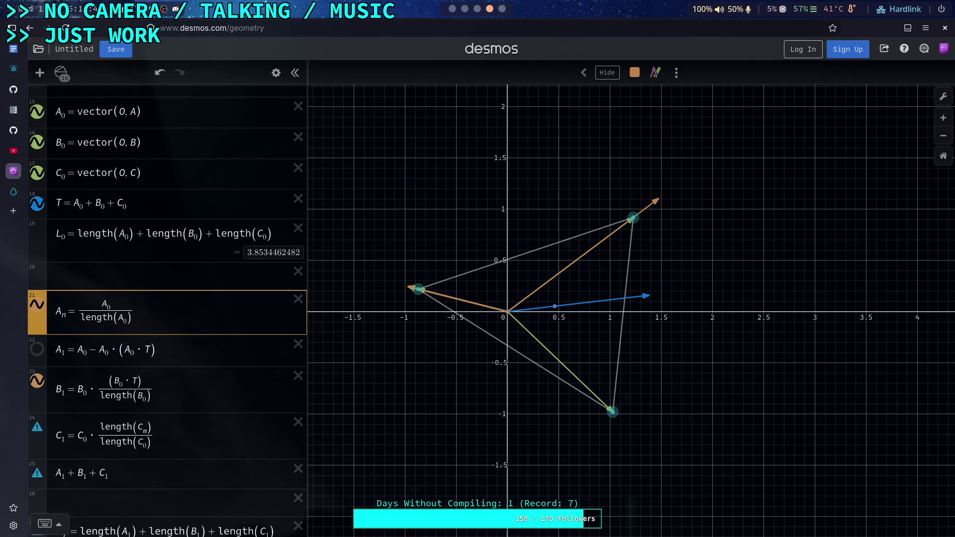
key("Return")
type("B")
key("BackSpace")
Colour the A_n vector white
left_click(276, 72)
left_click(36, 293)
left_click(145, 351)
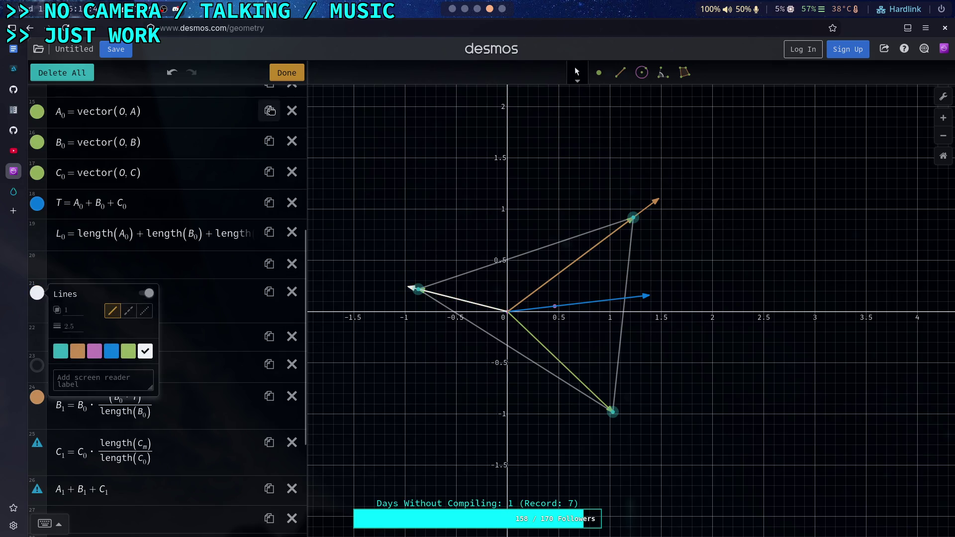
left_click(287, 73)
Duplicate the A_n expression twice to get three identical rows
left_click(276, 73)
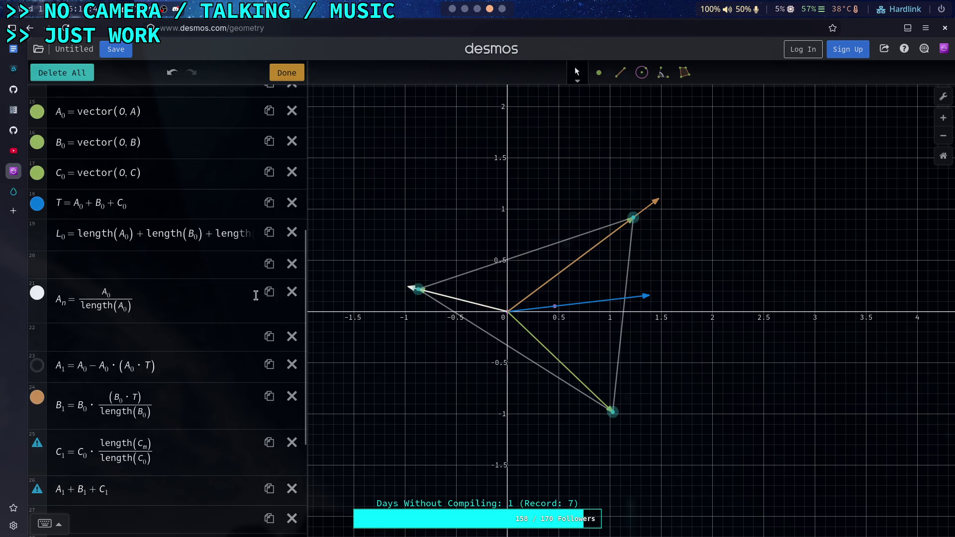
left_click(269, 292)
left_click(269, 291)
left_click(287, 73)
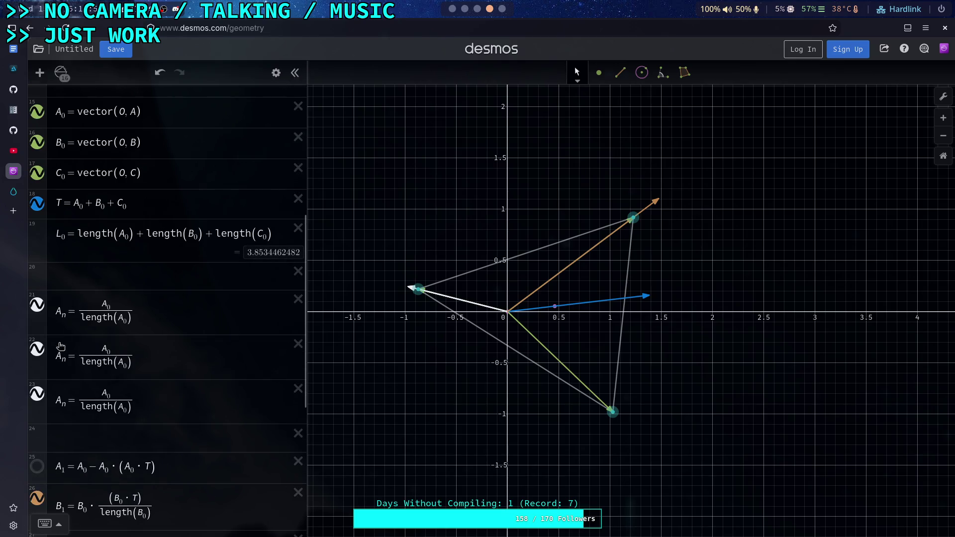
left_click(61, 345)
Rename the copies to B_n and C_n, and make C_n = C_0/length(C_0)
key("BackSpace")
type("B")
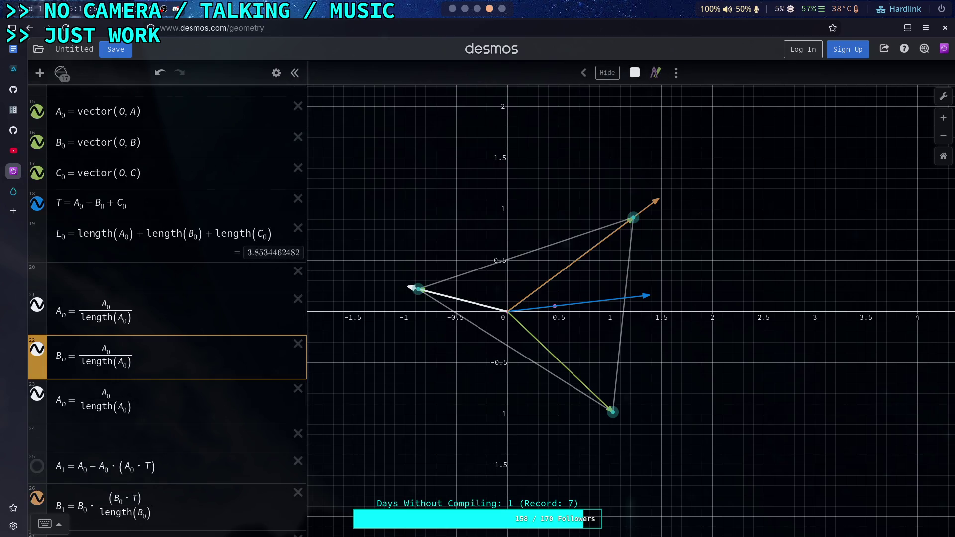
key("Down")
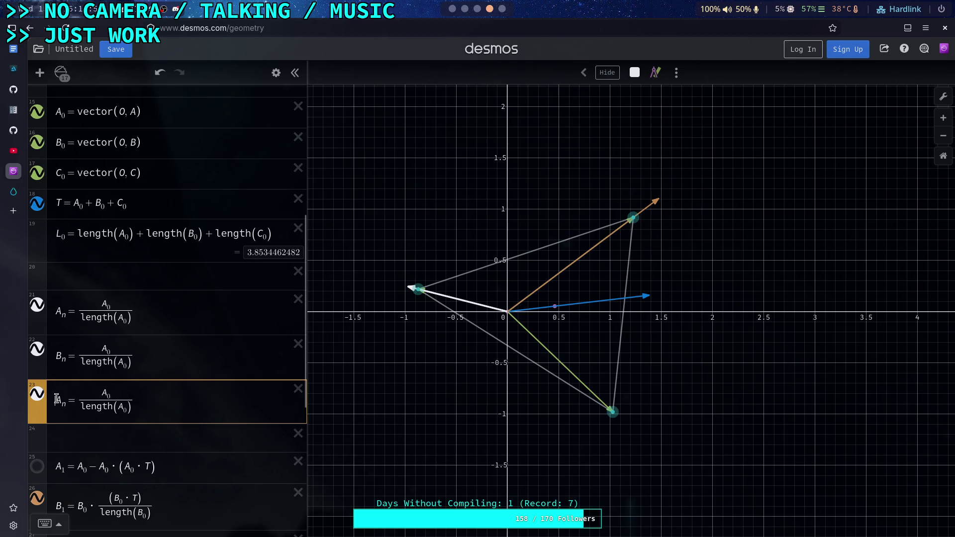
key("BackSpace")
type("R")
key("BackSpace")
type("C")
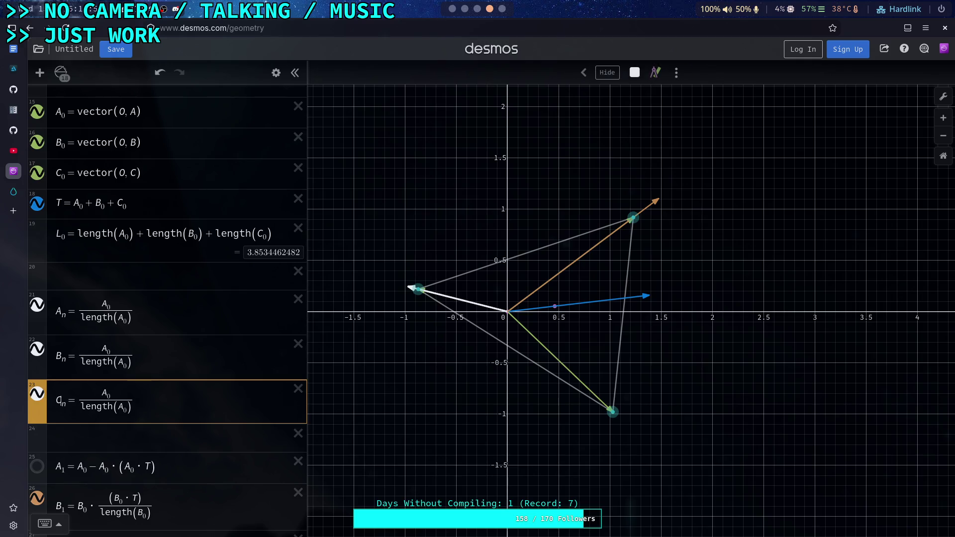
double_click(105, 394)
type("C")
double_click(120, 408)
type("C")
Make B_n = B_0/length(B_0) and hide the A_n unit vector
left_click(104, 350)
double_click(104, 350)
key("BackSpace")
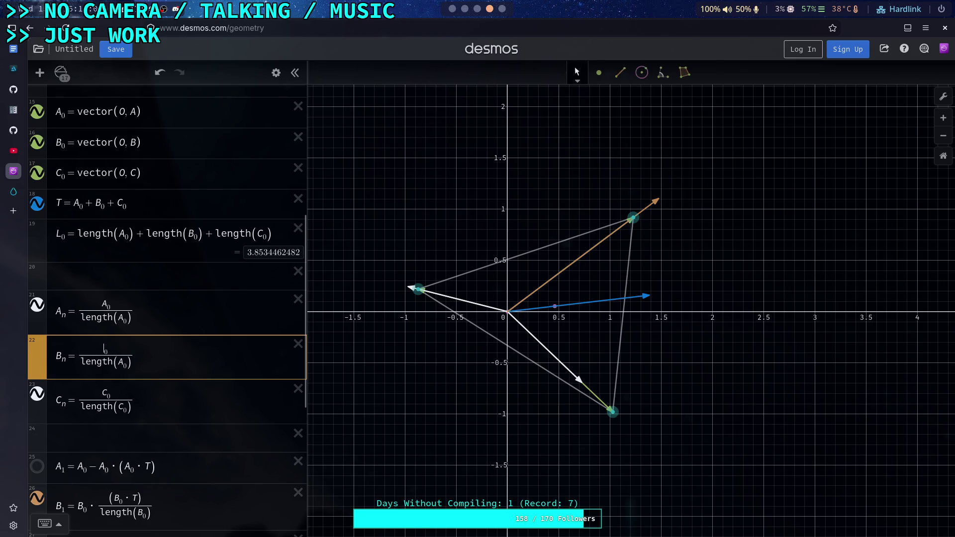
type("B")
double_click(119, 363)
type("B")
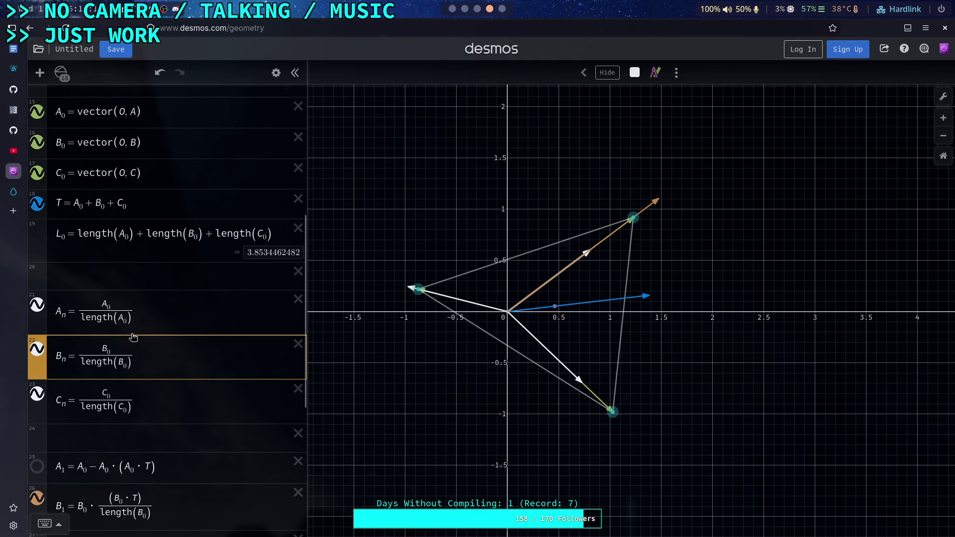
left_click(122, 304)
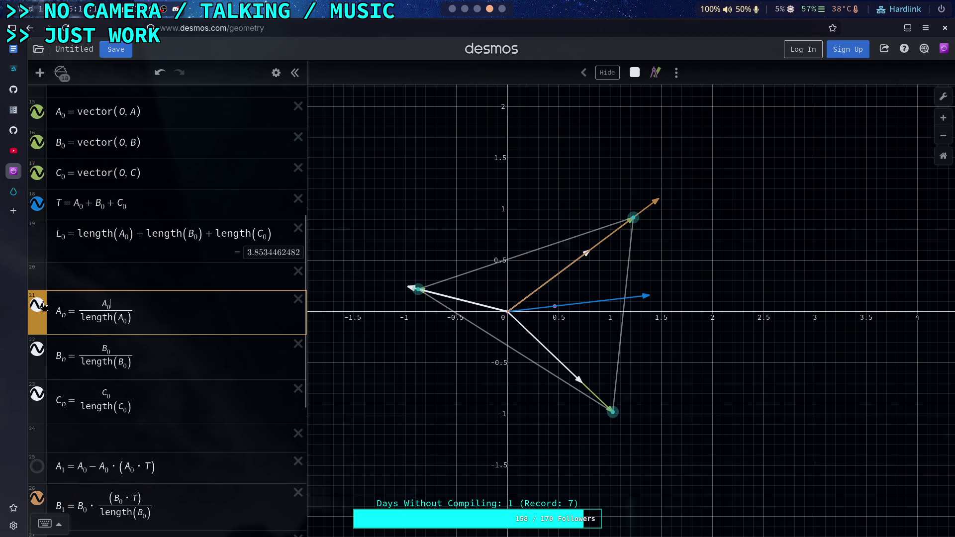
left_click(37, 305)
Hide the B_n and C_n unit vectors
left_click(37, 349)
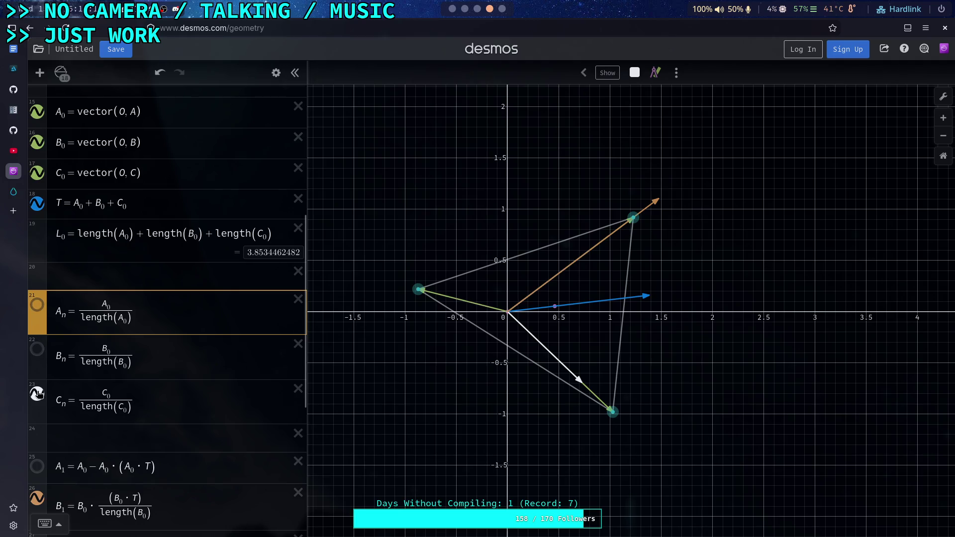
left_click(38, 395)
scroll(92, 279, "down", 4)
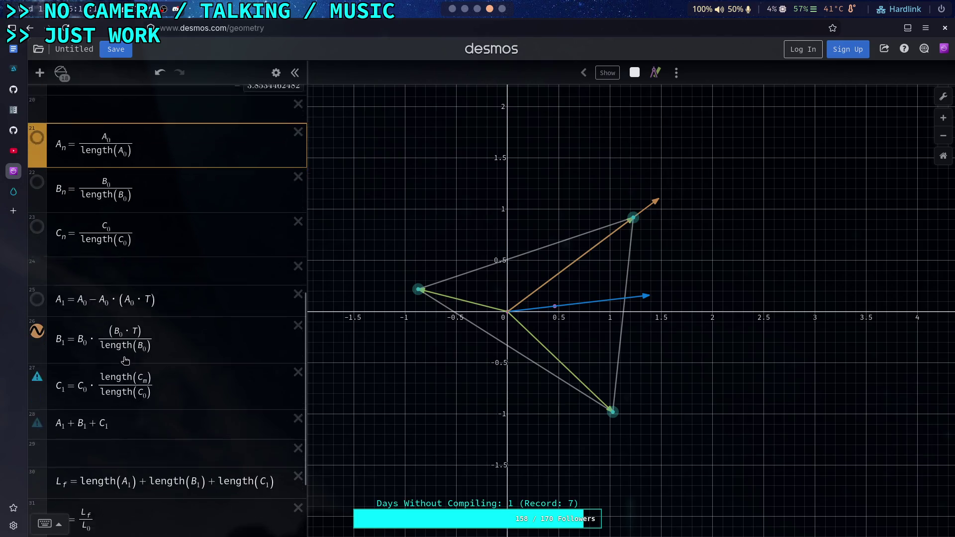
double_click(93, 279)
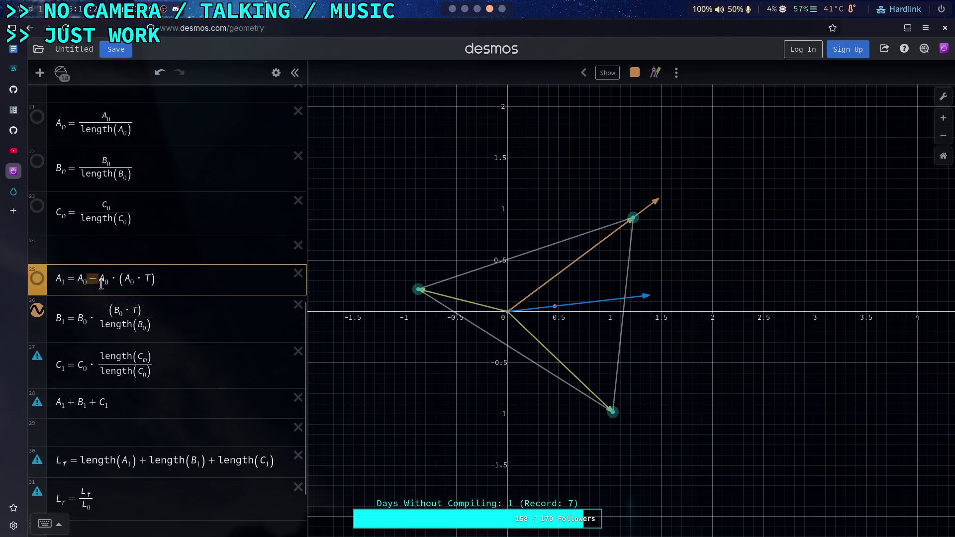
scroll(182, 360, "down", 2)
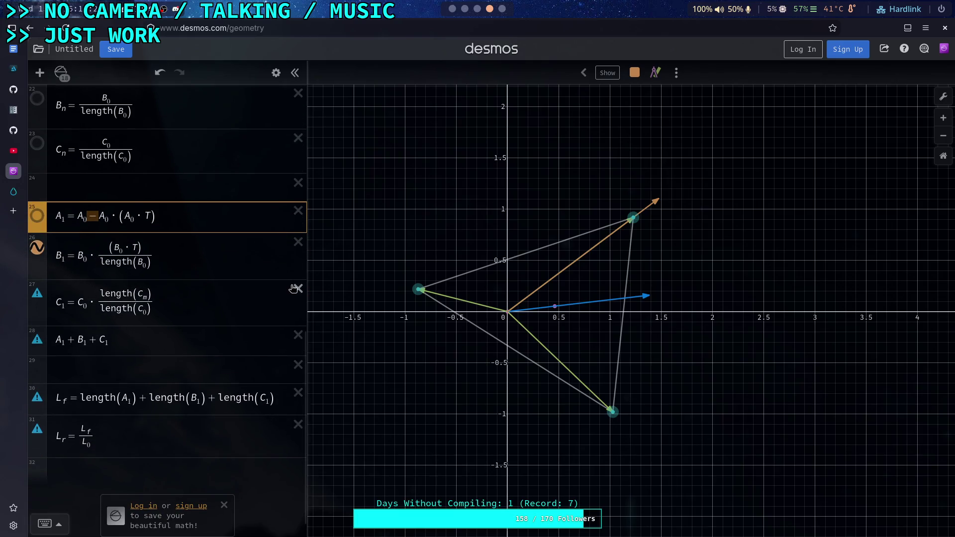
scroll(171, 294, "up", 2)
Reduce B₁ and C₁ to simply B₀ and C₀ by deleting their scaling factors
left_click(165, 306)
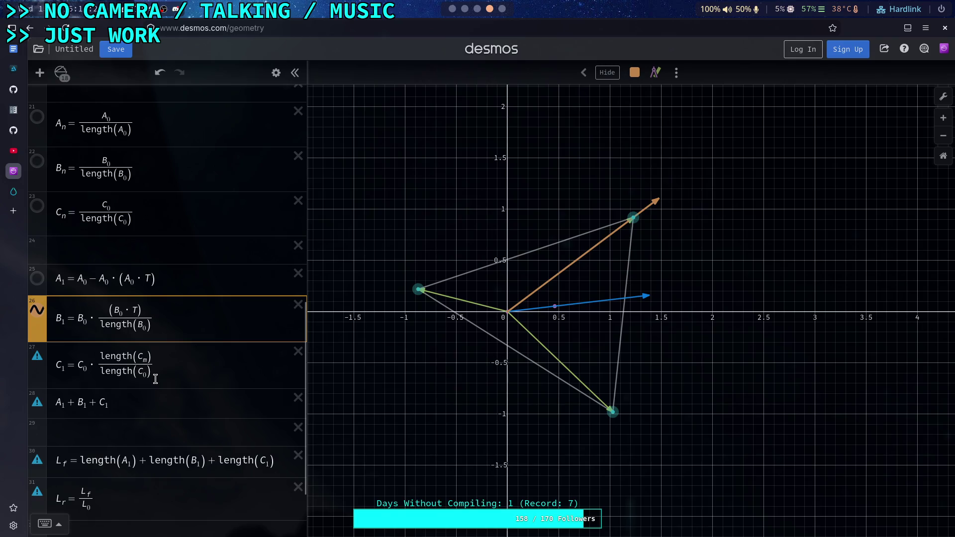
left_click(147, 362)
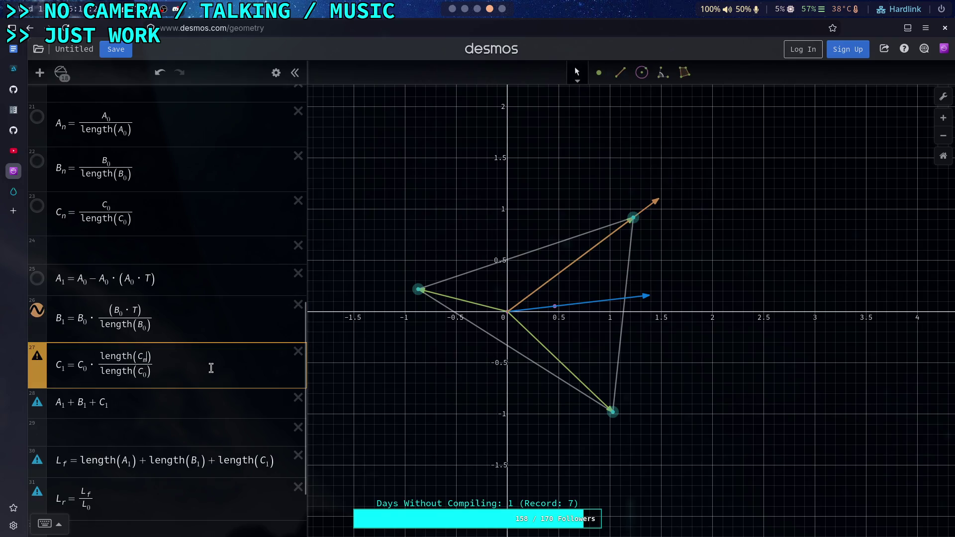
left_click(165, 363)
key("shift+Left")
key("shift+Left")
key("BackSpace")
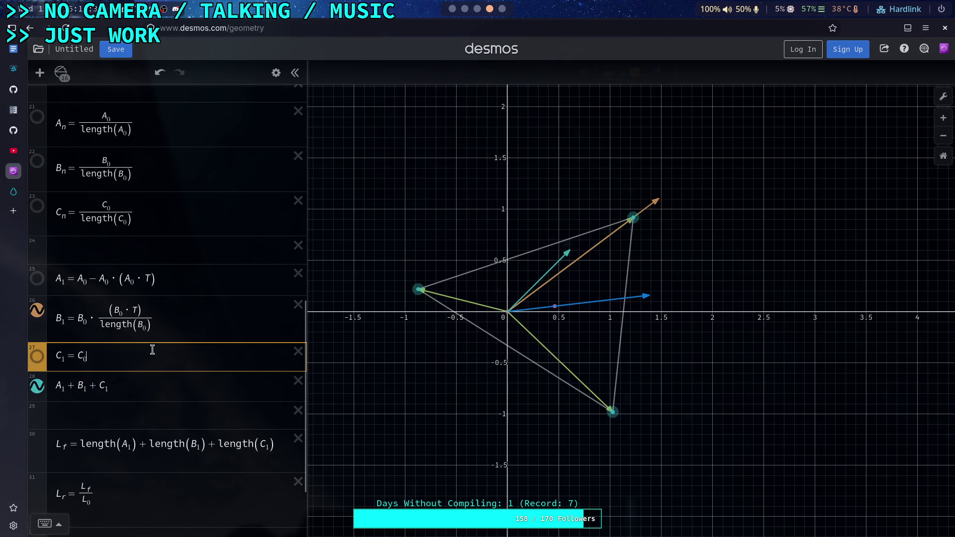
left_click(166, 319)
key("shift+Left")
key("shift+Left")
key("BackSpace")
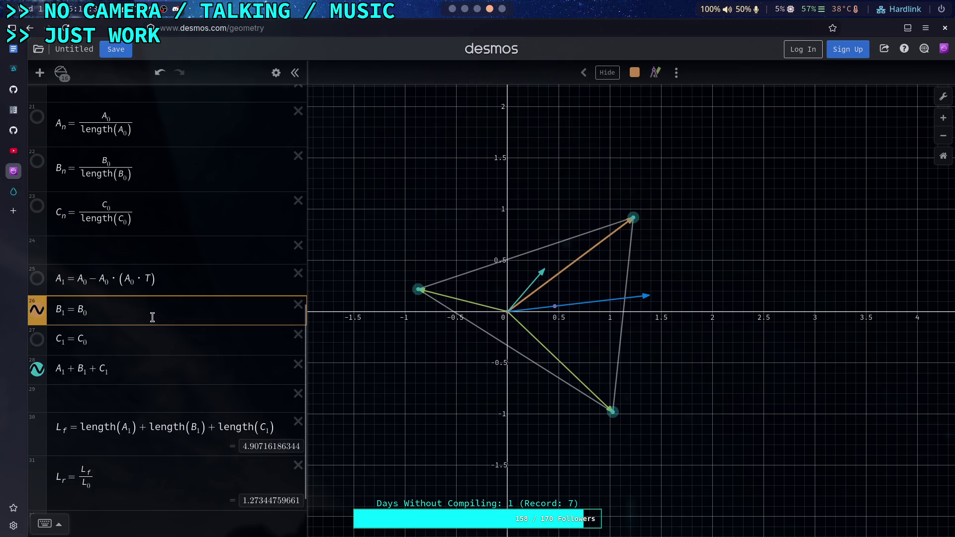
Hide the B₁ and C₁ vectors so only the orange A₁ vector shows
left_click(129, 340)
left_click(36, 339)
left_click(37, 339)
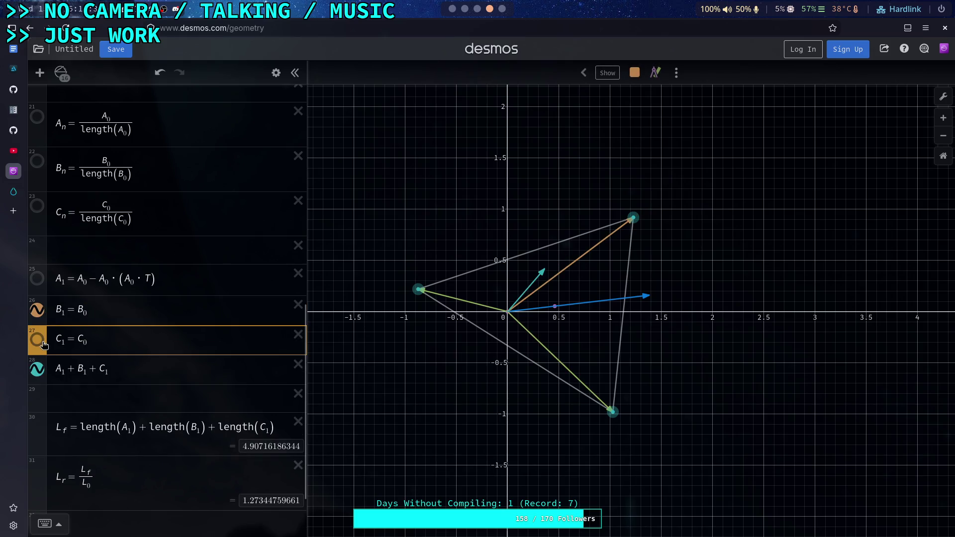
left_click(36, 310)
left_click(36, 278)
left_click(173, 281)
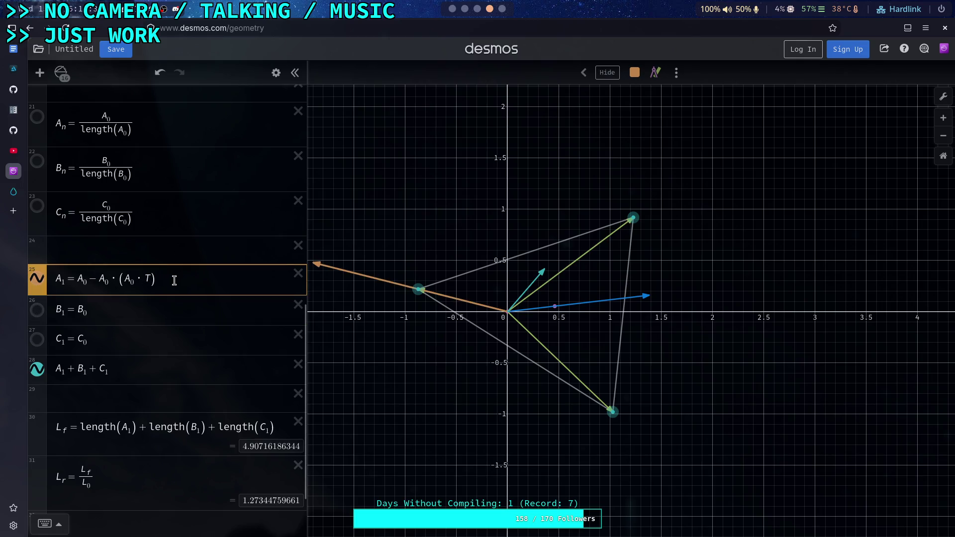
scroll(142, 364, "down", 2)
Delete the subtracted term from A₁, change A₀ to A_n and append a multiplication sign
scroll(142, 365, "up", 2)
left_click_drag(160, 278, 128, 278)
key("shift+Left")
key("shift+Left")
key("shift+Left")
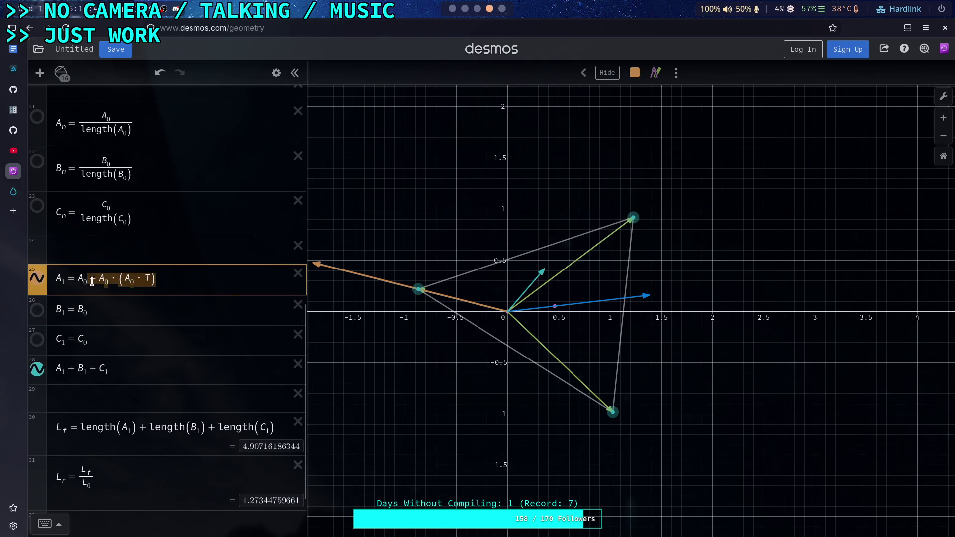
key("BackSpace")
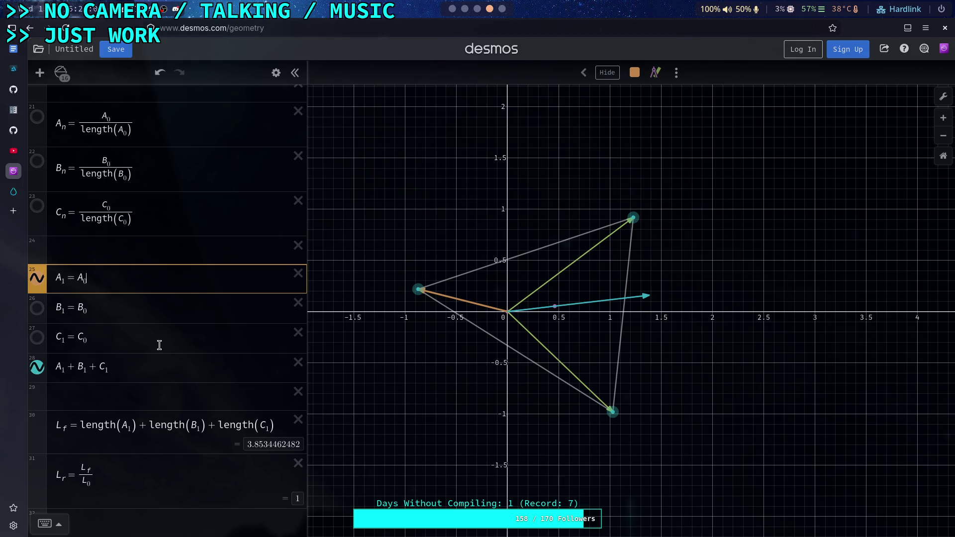
key("Left")
key("BackSpace")
type("n")
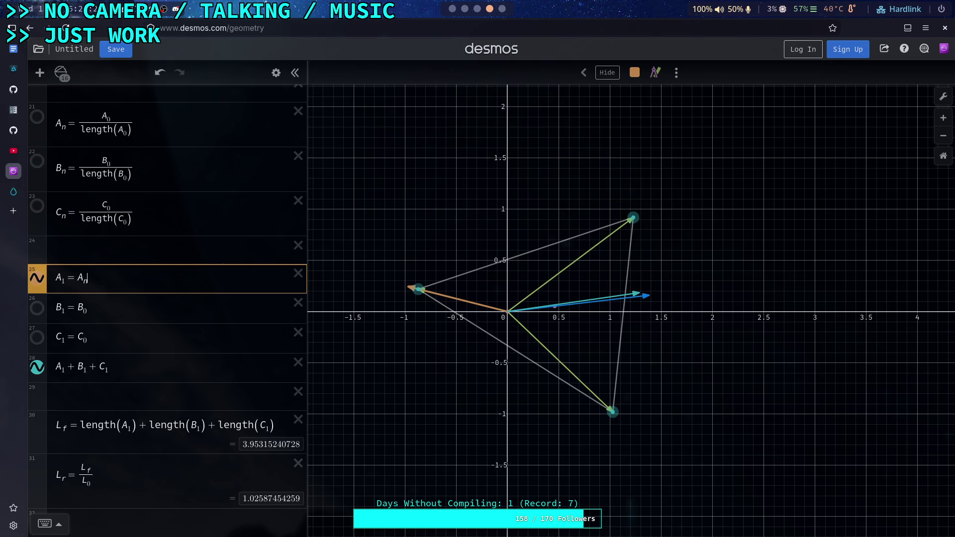
type("*")
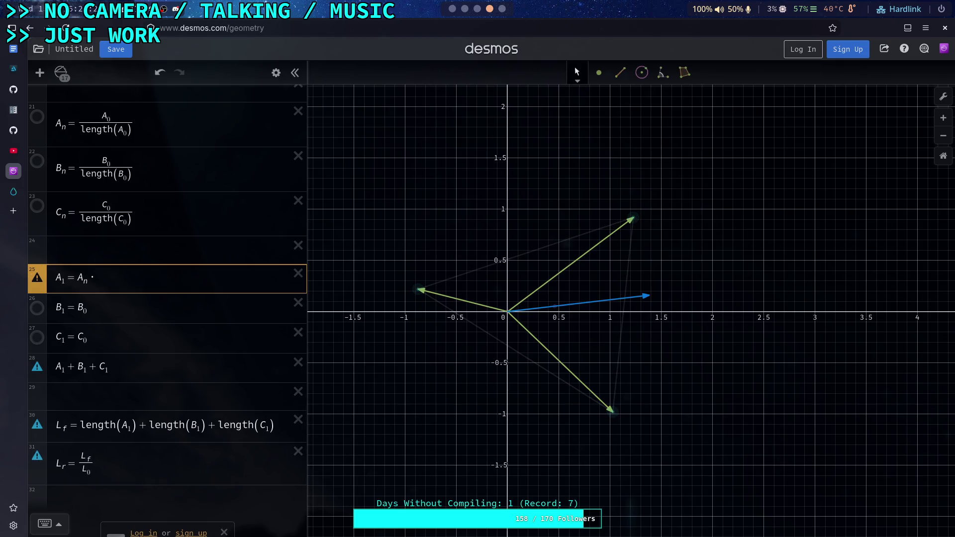
Rewrite A₁ as A₀·(A_n·T)
key("BackSpace")
key("BackSpace")
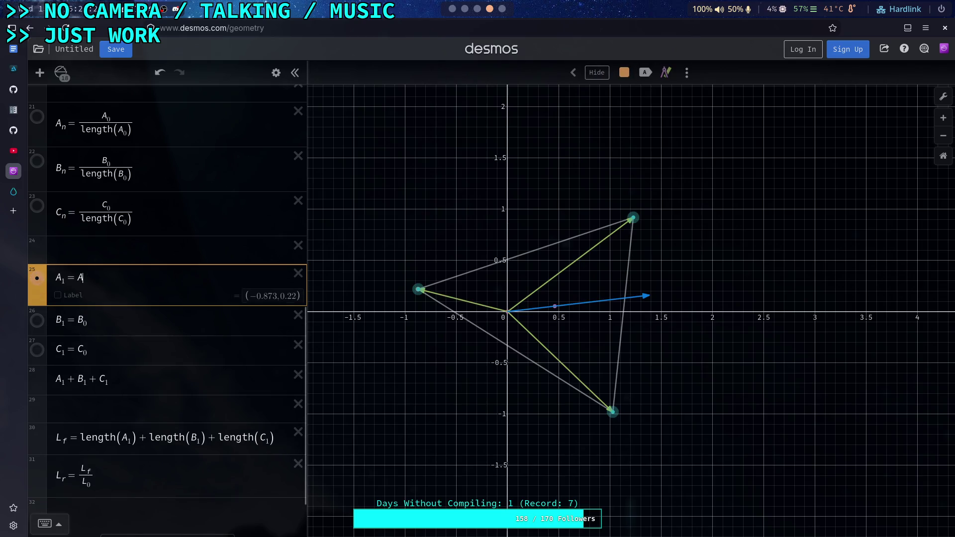
type("0")
key("BackSpace")
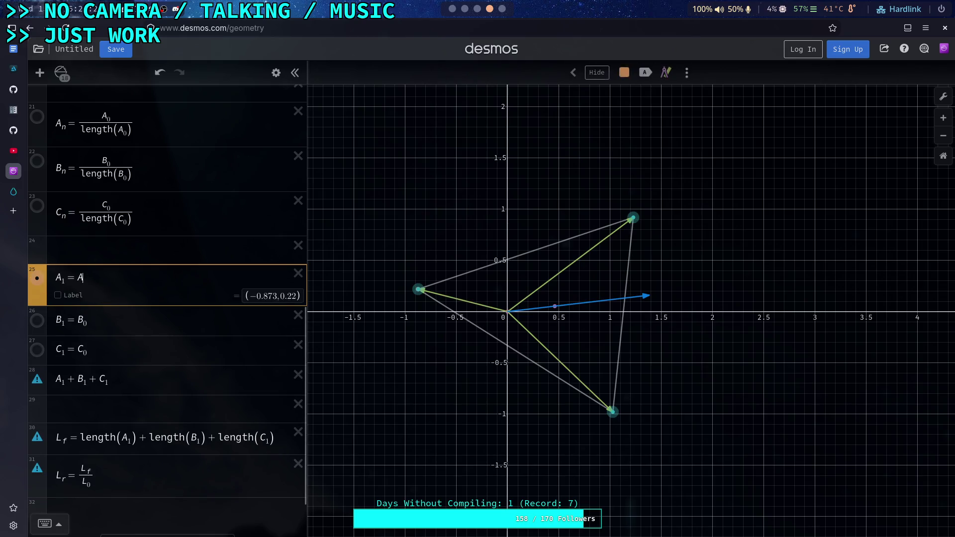
type("_0")
key("Right")
type("*")
type("(A")
type("_n")
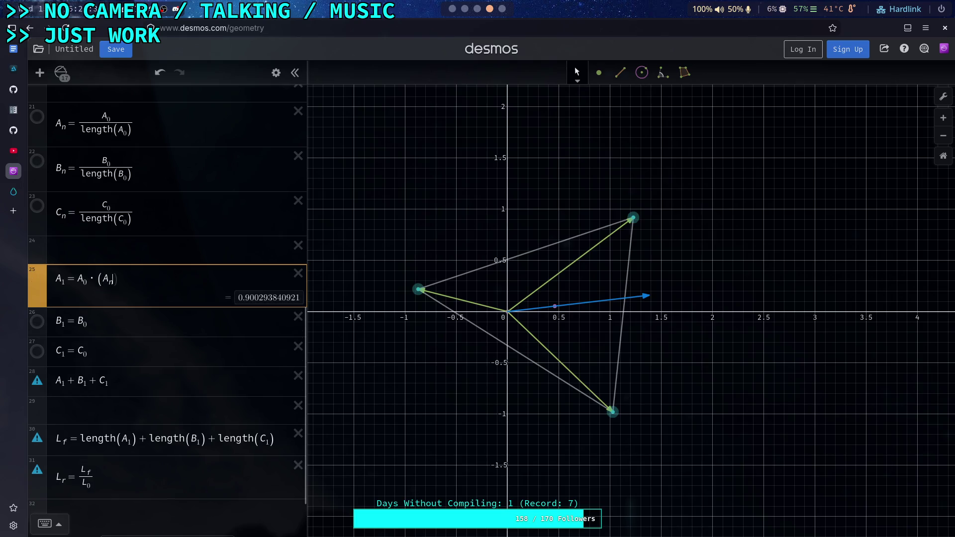
type("&")
key("BackSpace")
type("*")
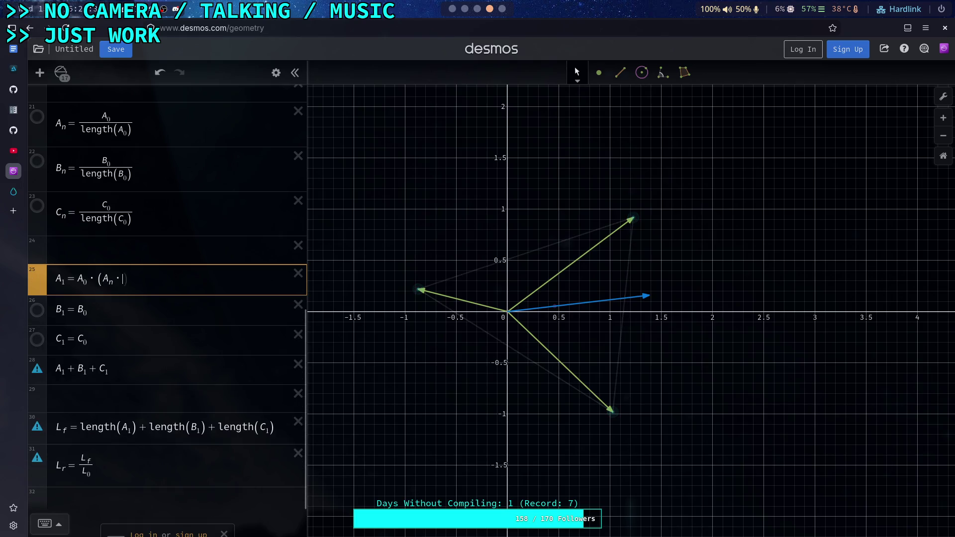
type("T)")
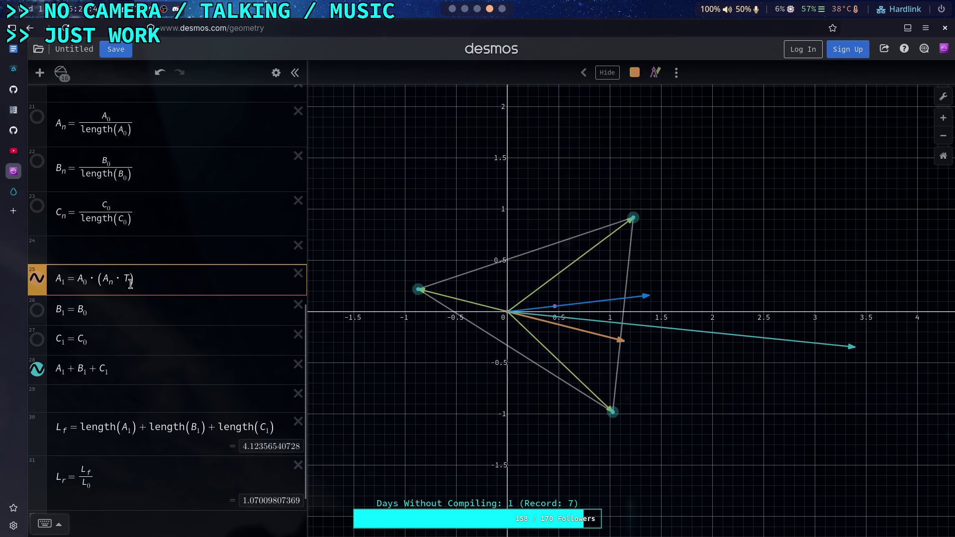
left_click(93, 281)
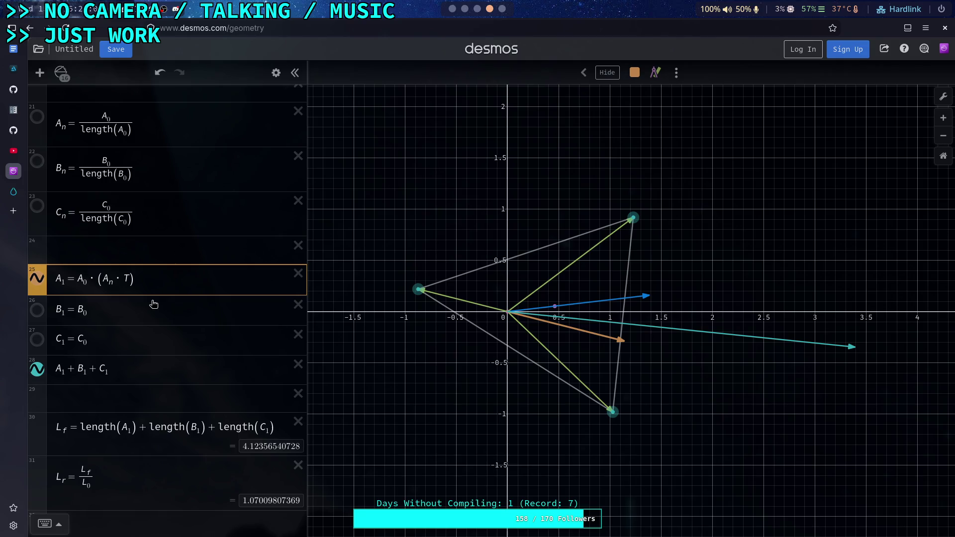
Rewrite A₁ as A₀ − A₀(A_n·T)/3
type("-")
key("Delete")
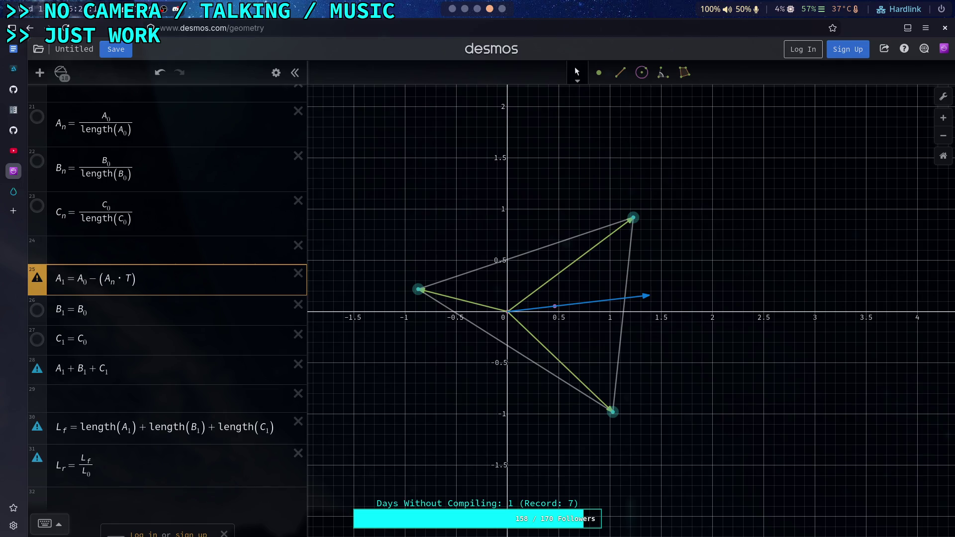
type("A_")
type("0")
type("*")
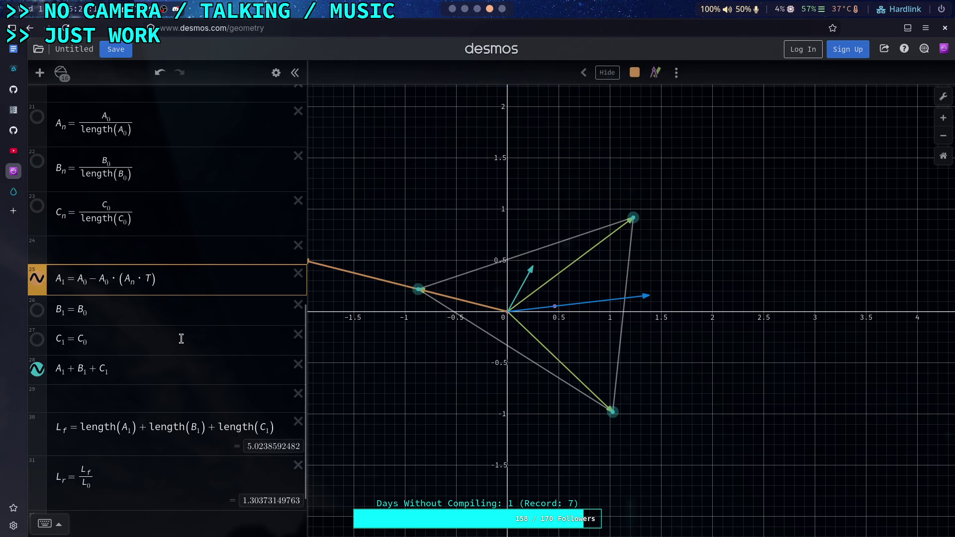
key("BackSpace")
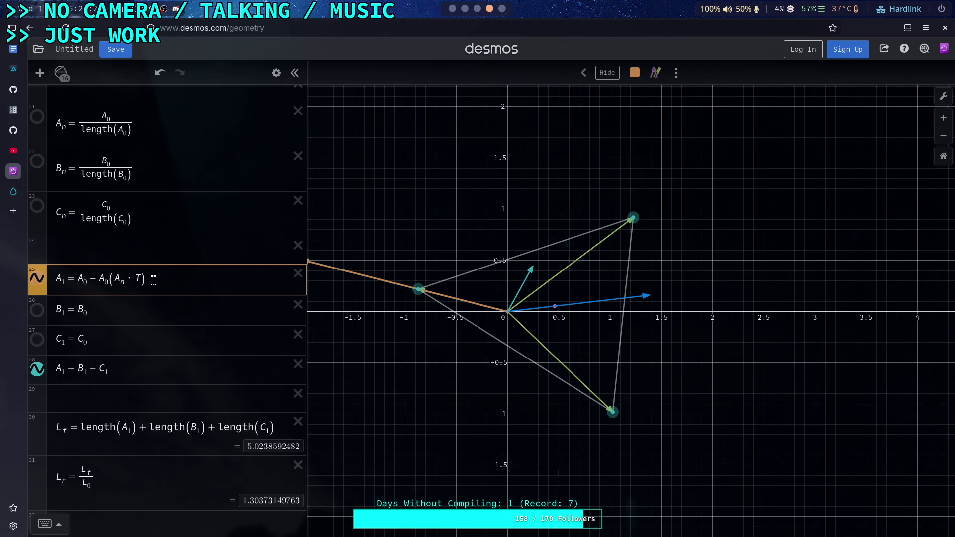
left_click_drag(150, 280, 100, 282)
type("/3")
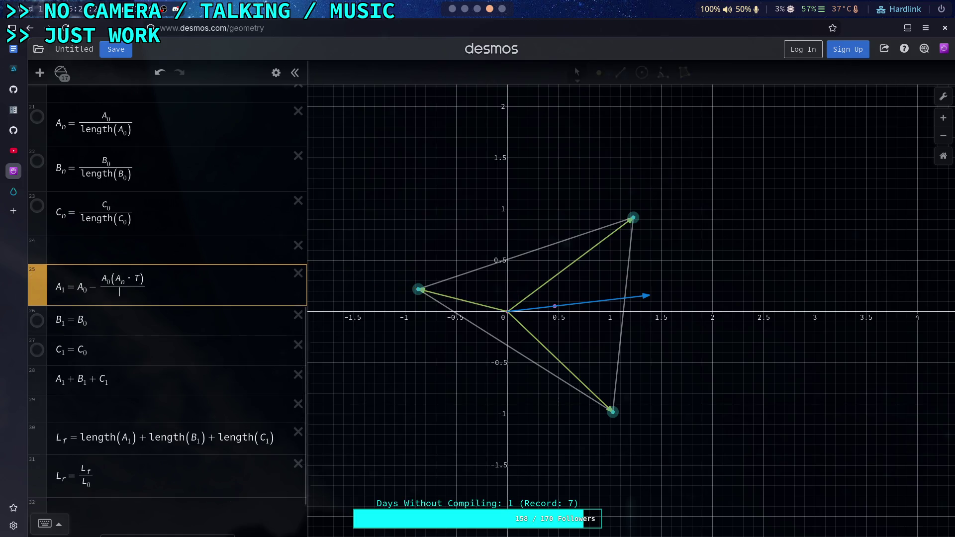
scroll(120, 274, "down", 2)
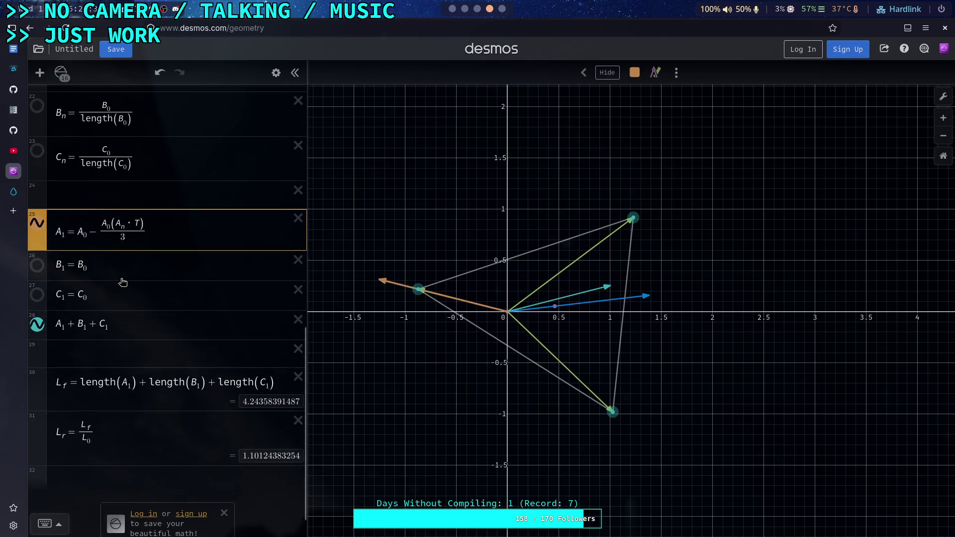
left_click(131, 260)
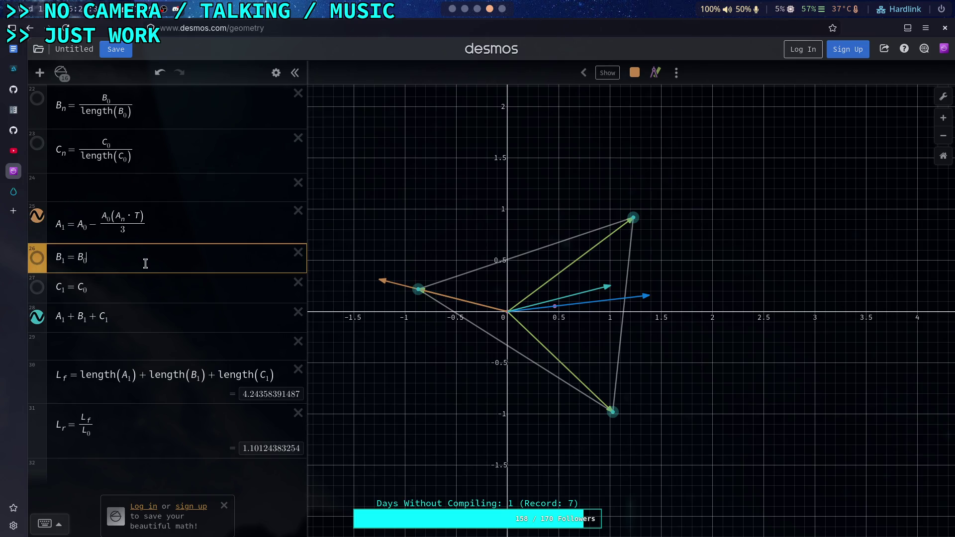
Set B₁ to B₀ − B₀(B_n·T)/3 and show the B₁ and C₁ vectors
type("-B")
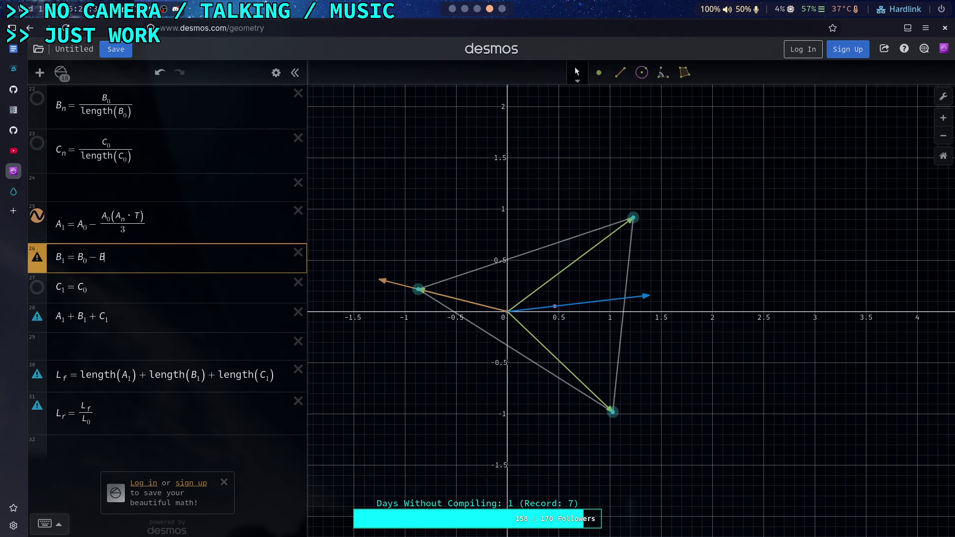
type("0(B_n")
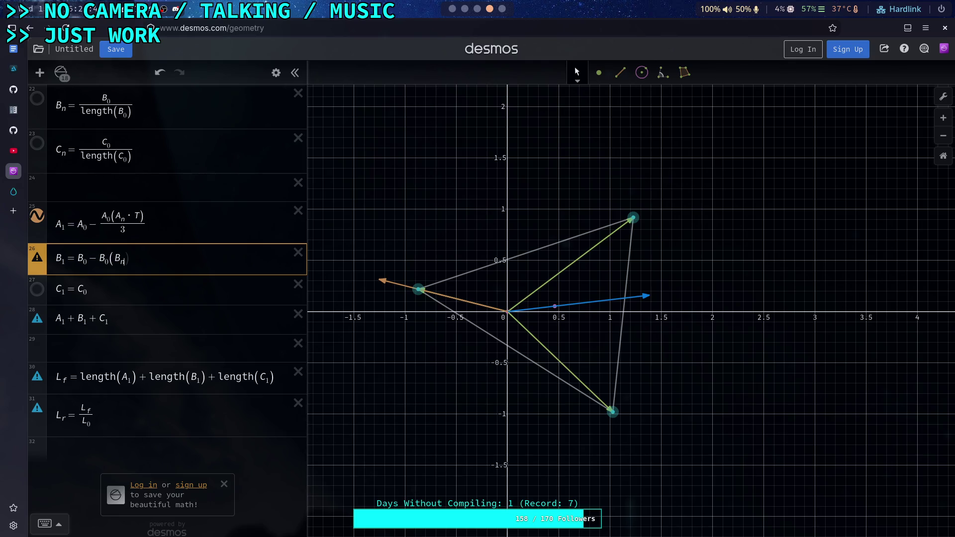
type("*T")
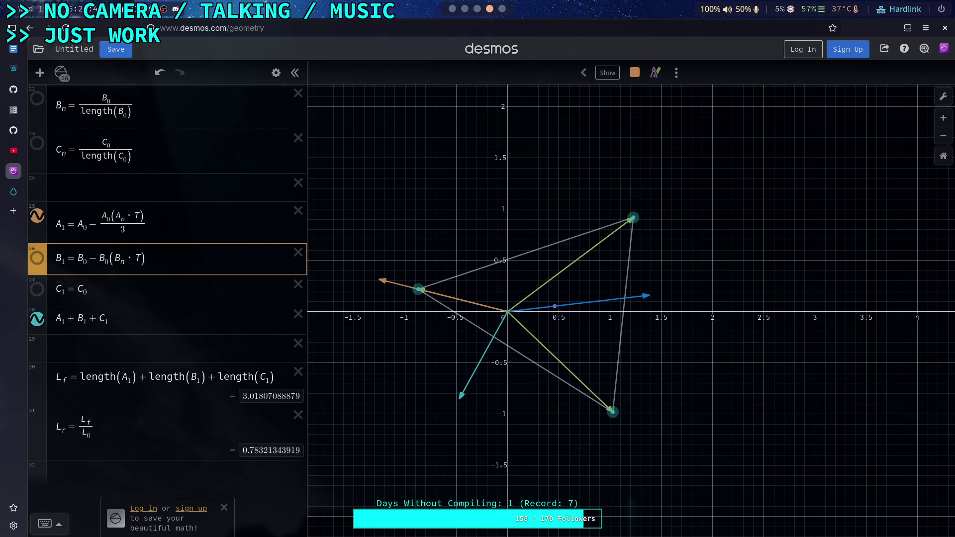
key("shift+Left")
key("shift+Left")
key("shift+Left")
type("/3")
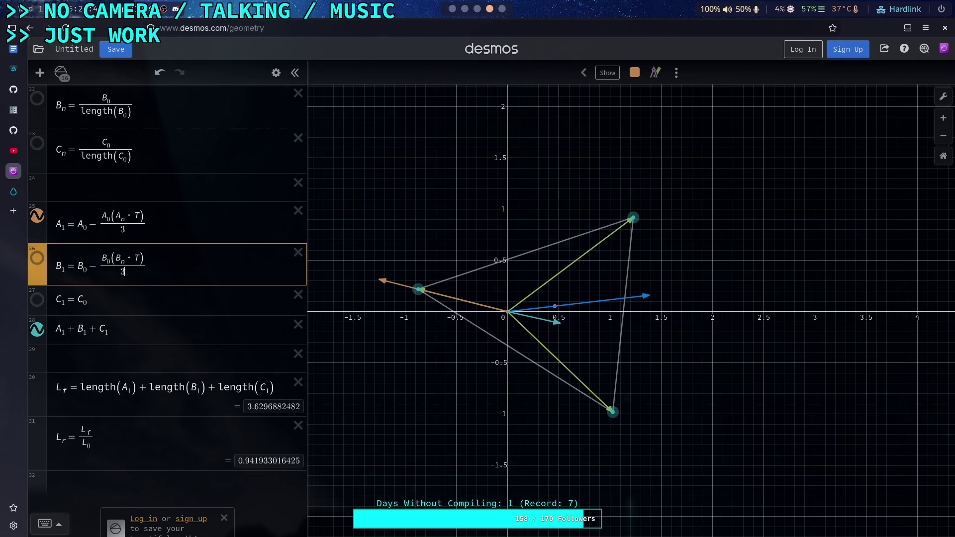
left_click(37, 258)
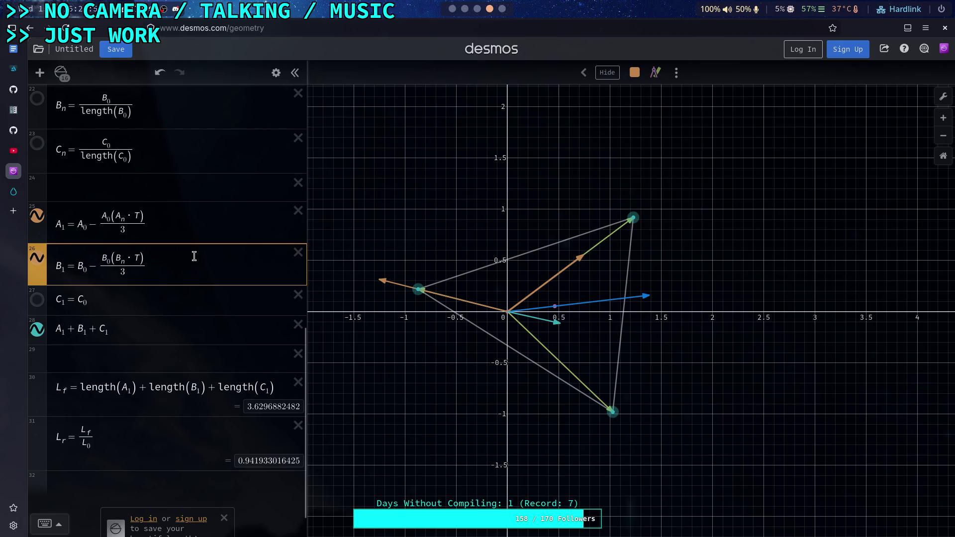
left_click(143, 299)
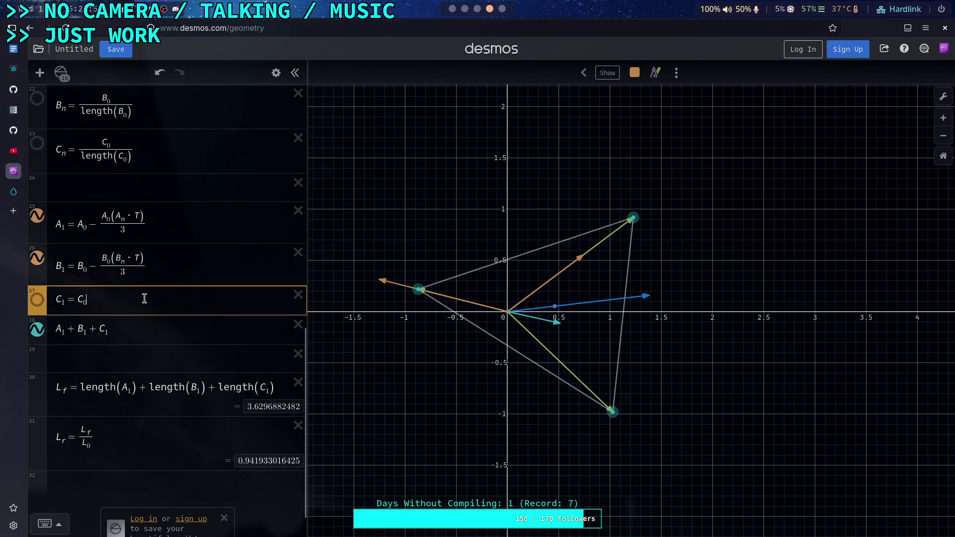
left_click(37, 299)
type("0")
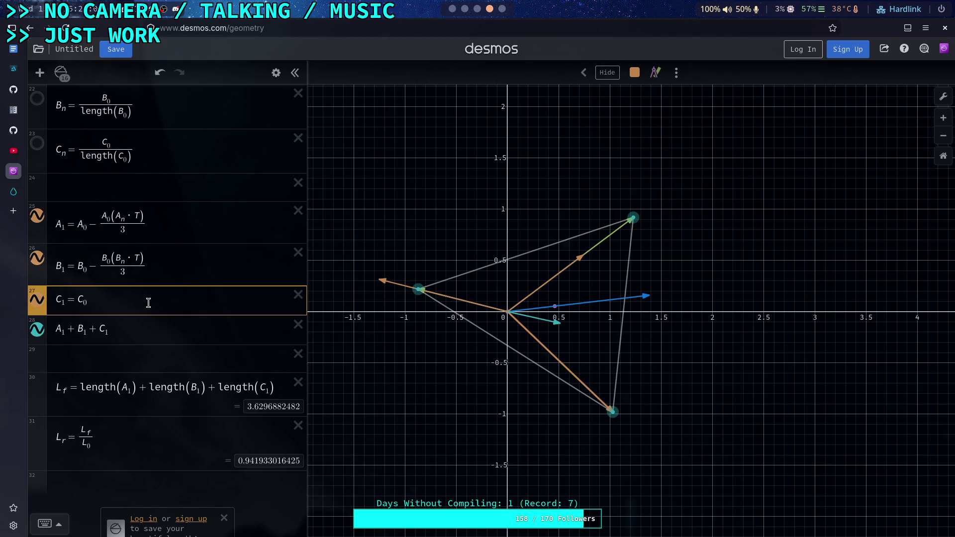
left_click(148, 285)
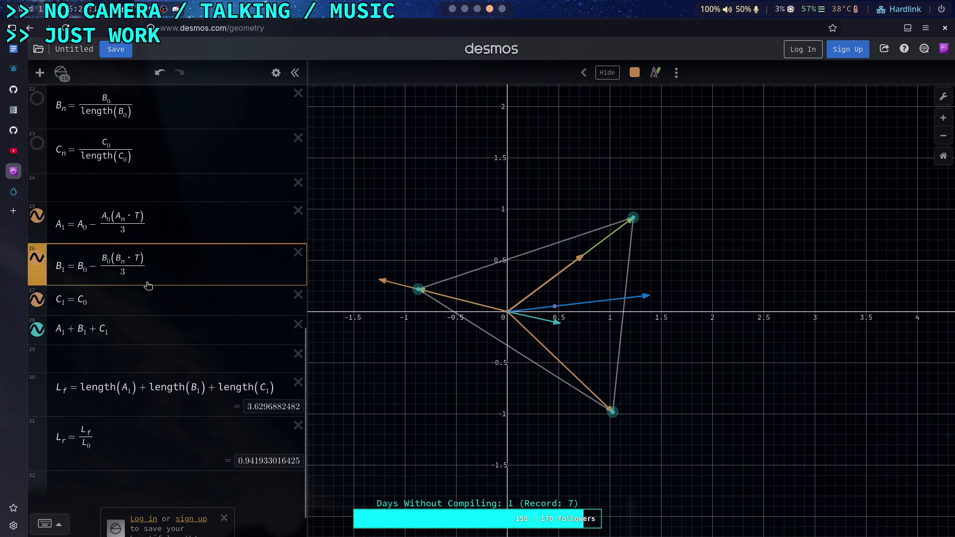
Remove the /3 denominators from B₁ and A₁
key("BackSpace")
key("BackSpace")
left_click(128, 228)
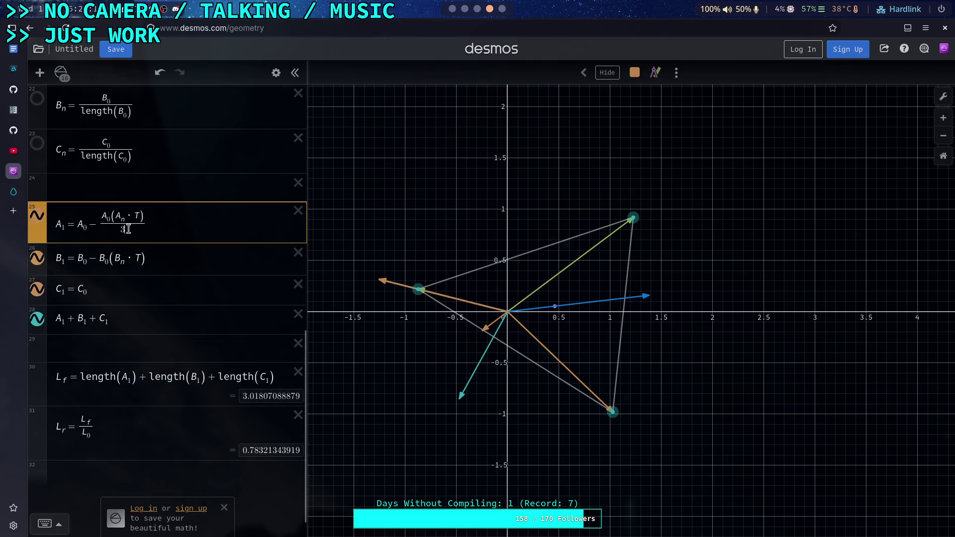
key("BackSpace")
key("BackSpace")
left_click(128, 278)
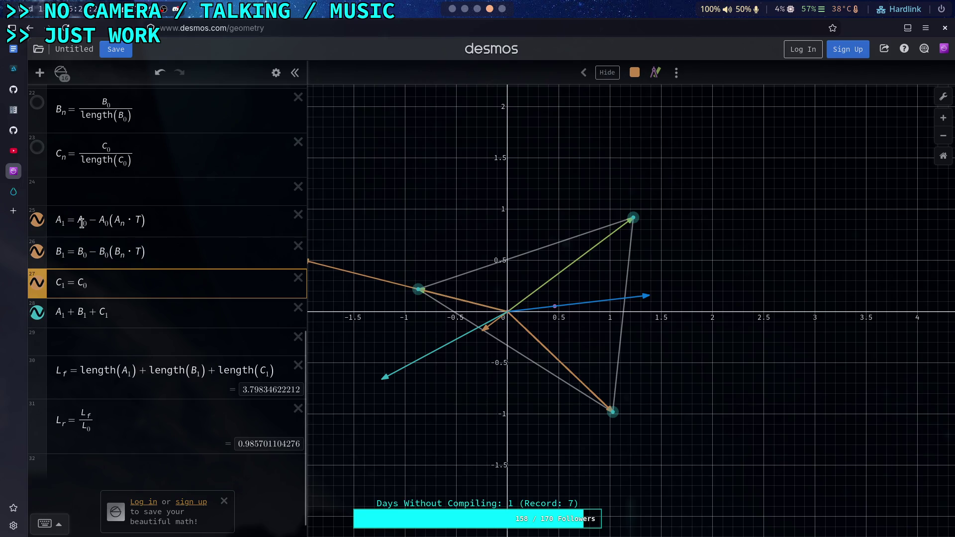
left_click(82, 223)
left_click(75, 253)
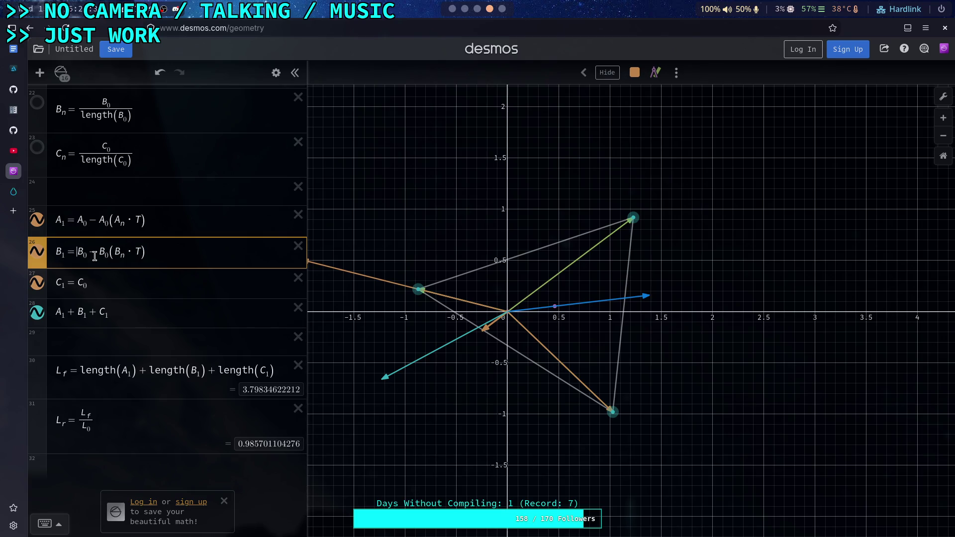
left_click(96, 223)
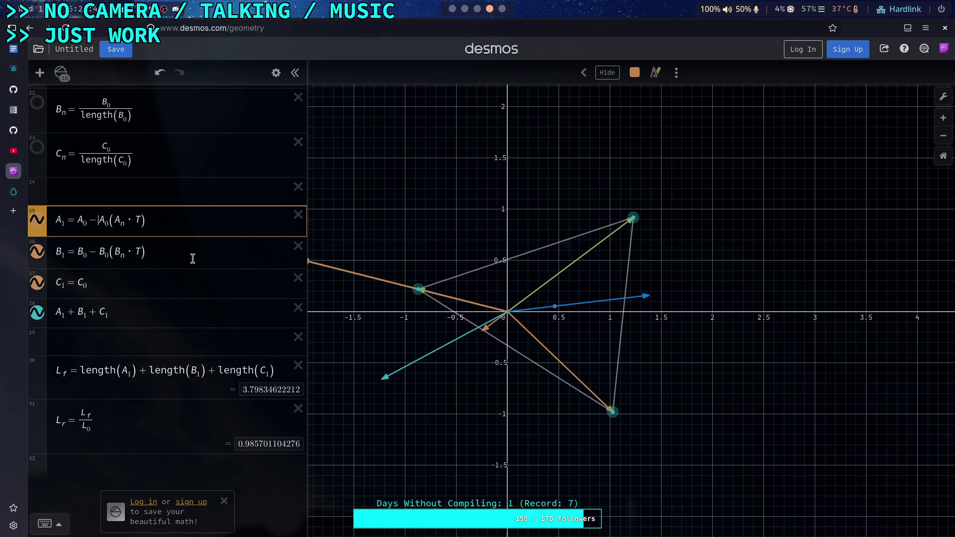
Hide the C₁ vector, keep A₁ and B₁ shown, and add /3 inside A₁
left_click(38, 284)
left_click(35, 253)
left_click(36, 253)
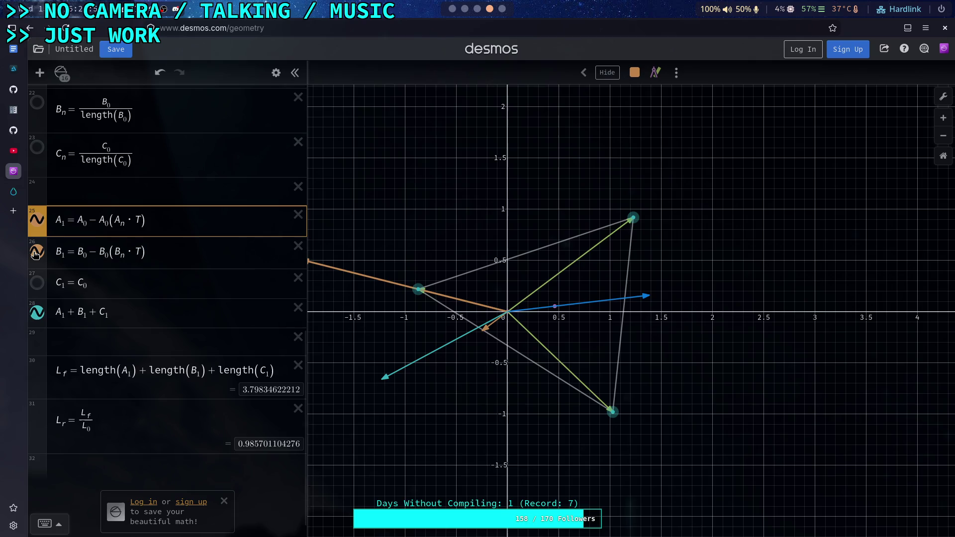
left_click(36, 253)
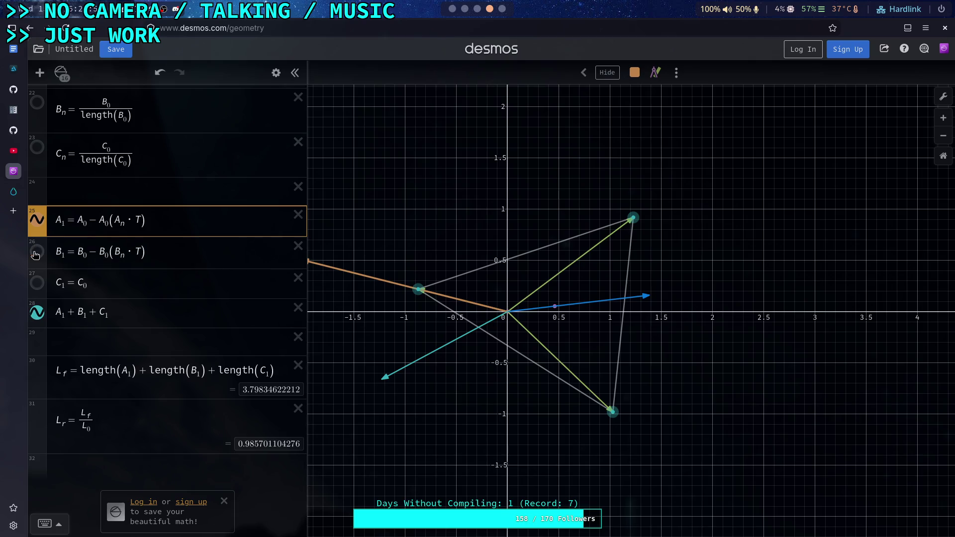
left_click(38, 219)
left_click(38, 219)
left_click(36, 251)
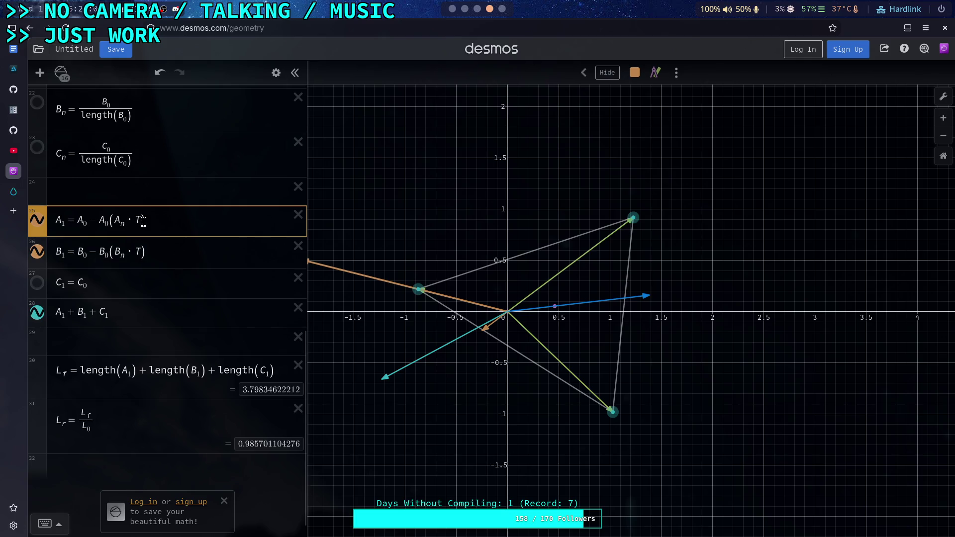
type("/3")
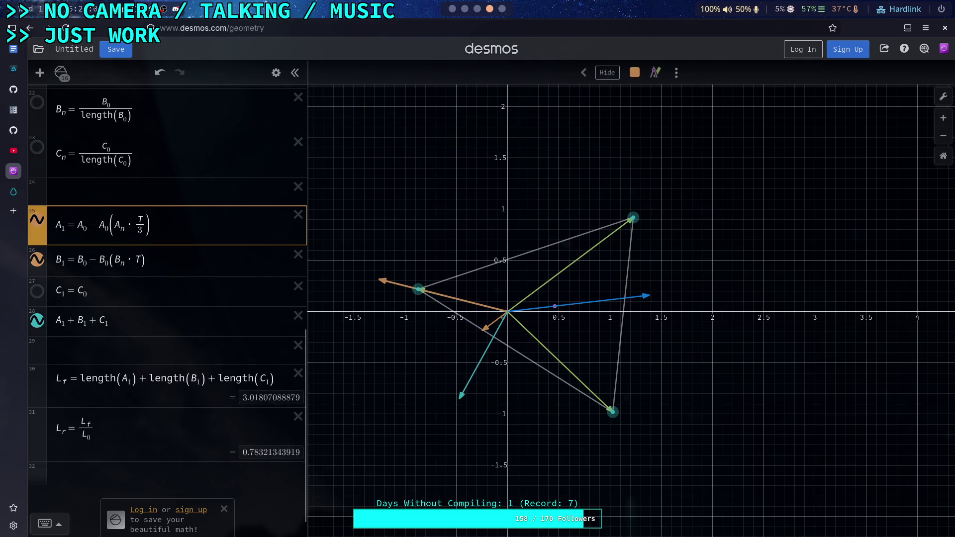
Show the C₁ vector and define C₁ as C₀ − C₀(C_n·T/3)
left_click(139, 259)
type("/3")
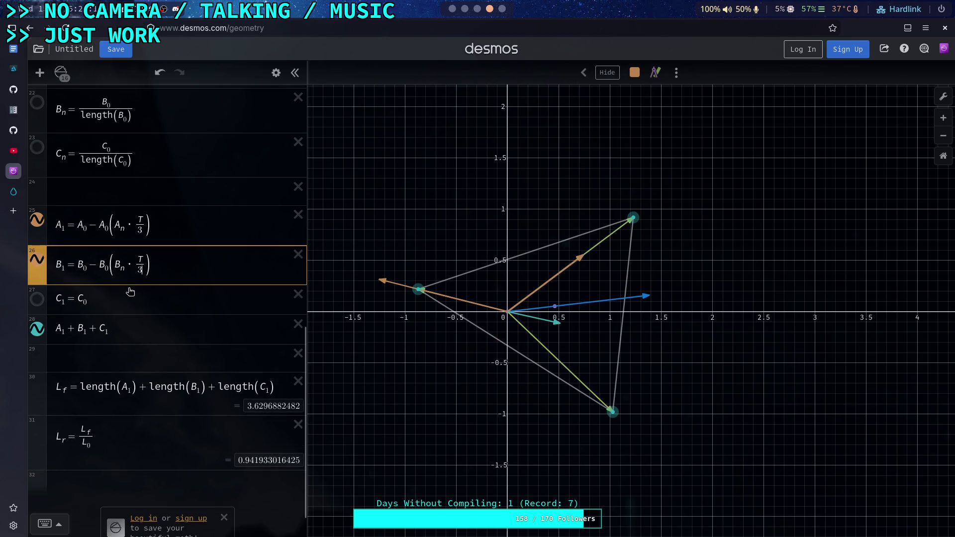
left_click(90, 295)
left_click(90, 265)
left_click(82, 302)
left_click(36, 301)
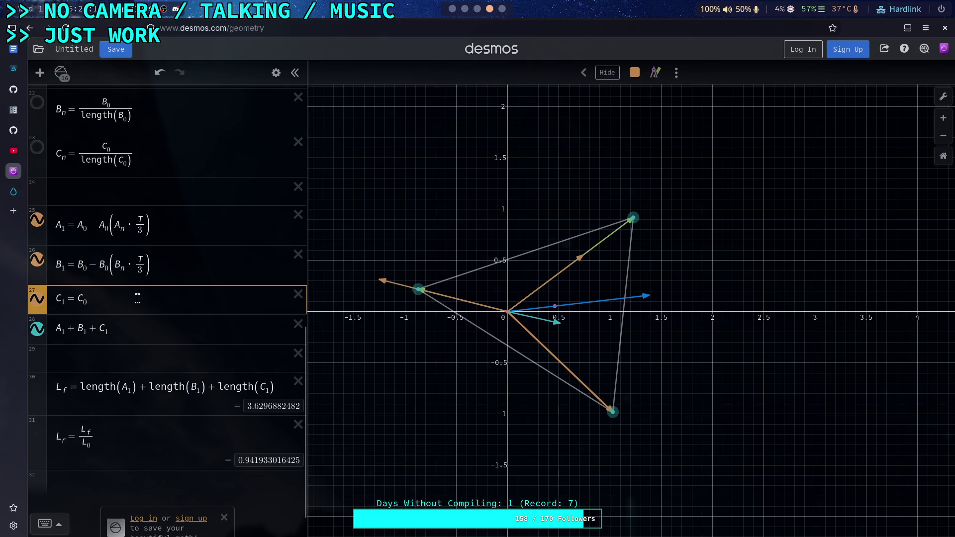
type("-C")
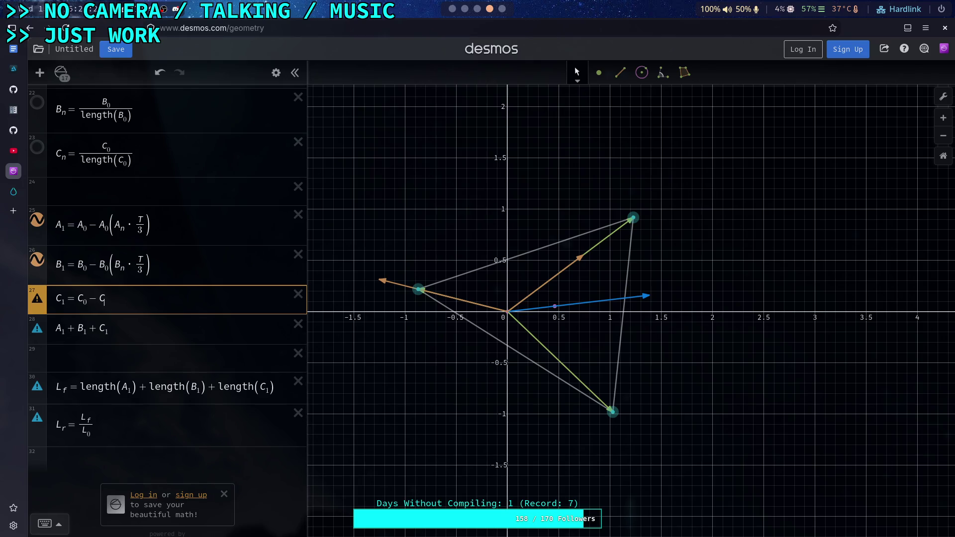
type("0")
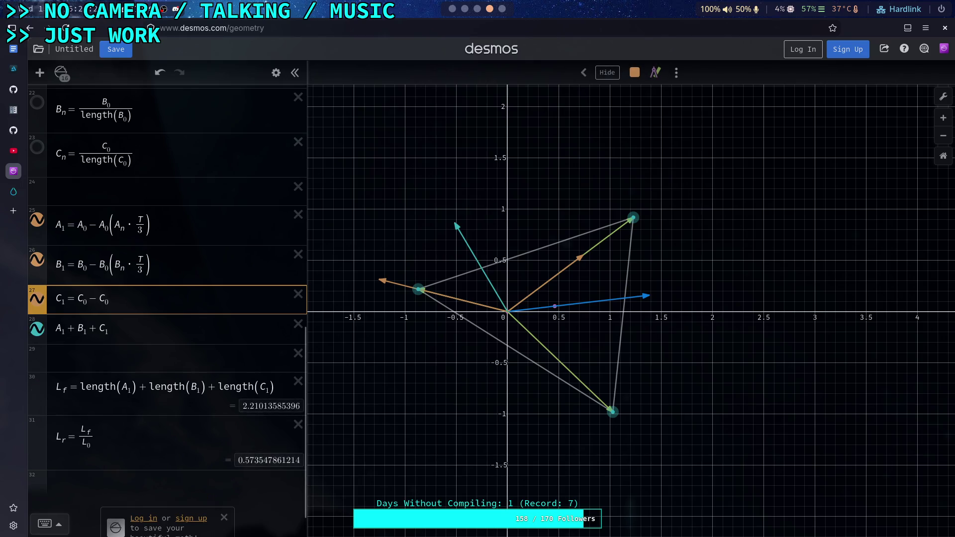
type("(C")
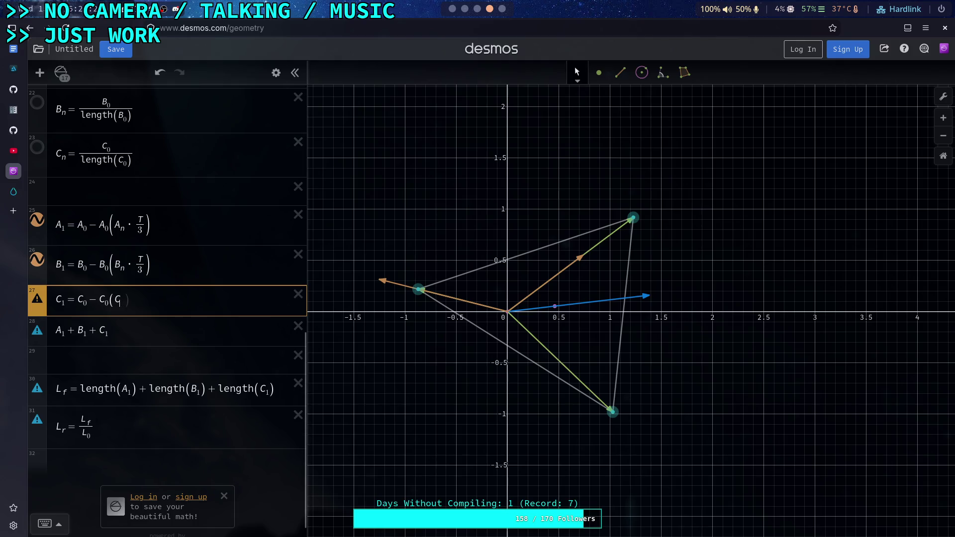
type("*T/3")
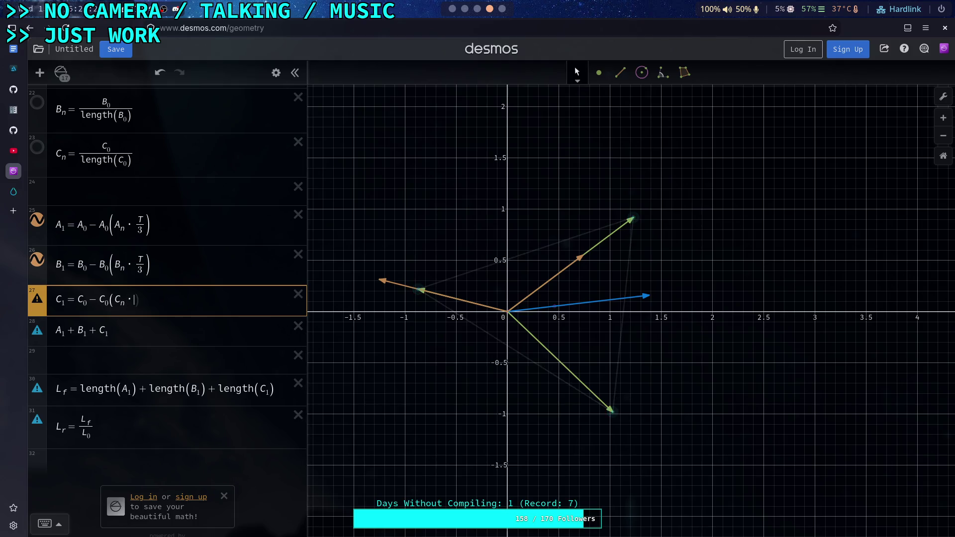
key("Right")
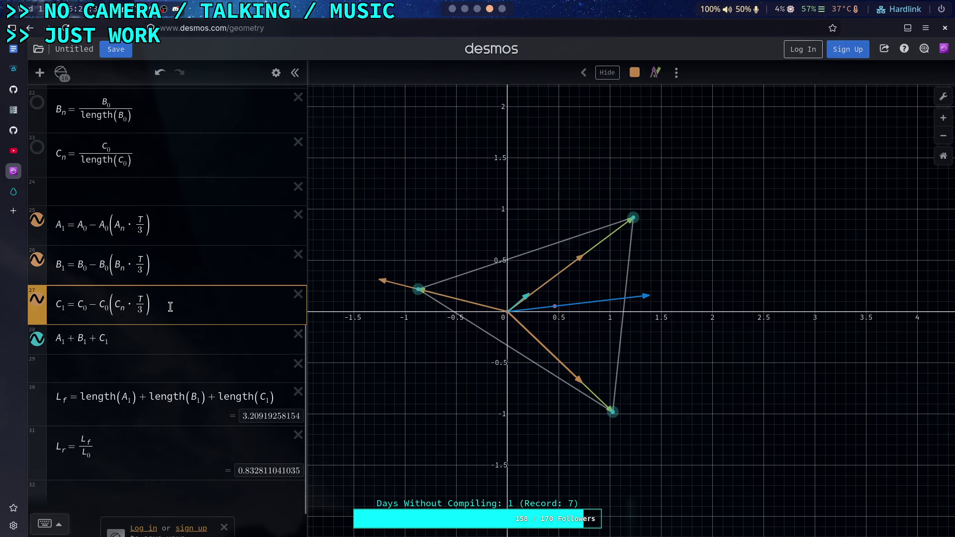
key("BackSpace")
key("BackSpace")
Delete the /3 from B₁ and A₁ so they multiply by T
left_click(139, 254)
key("BackSpace")
key("BackSpace")
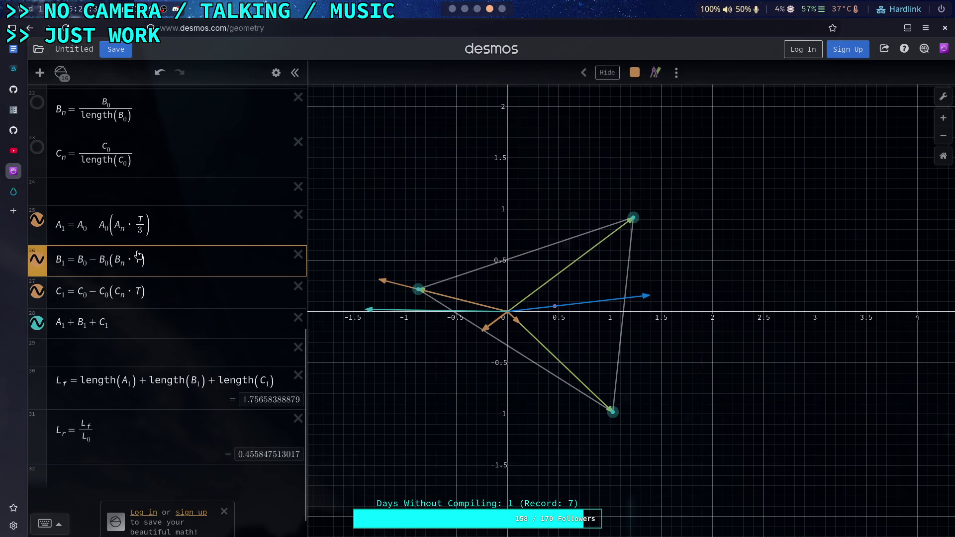
left_click(140, 233)
key("BackSpace")
key("BackSpace")
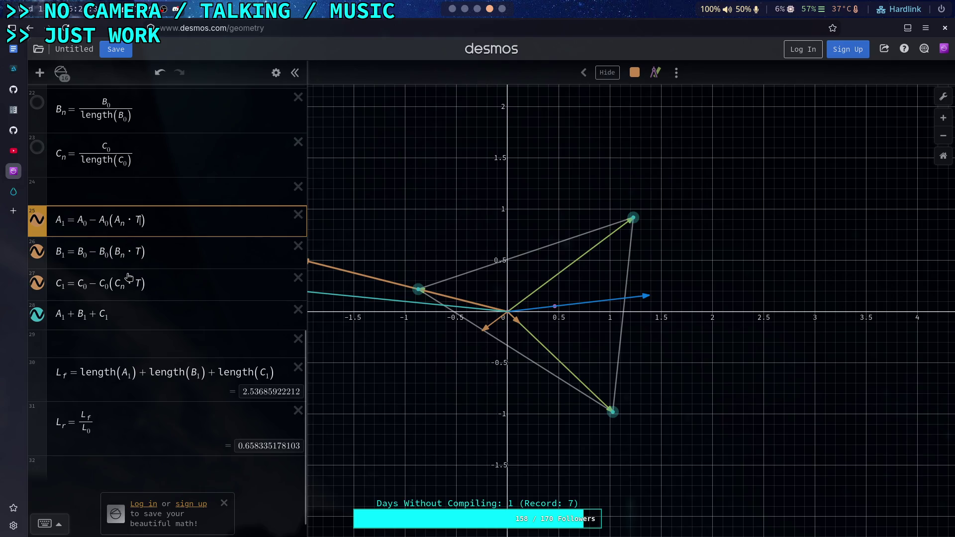
left_click(113, 254)
left_click(115, 284)
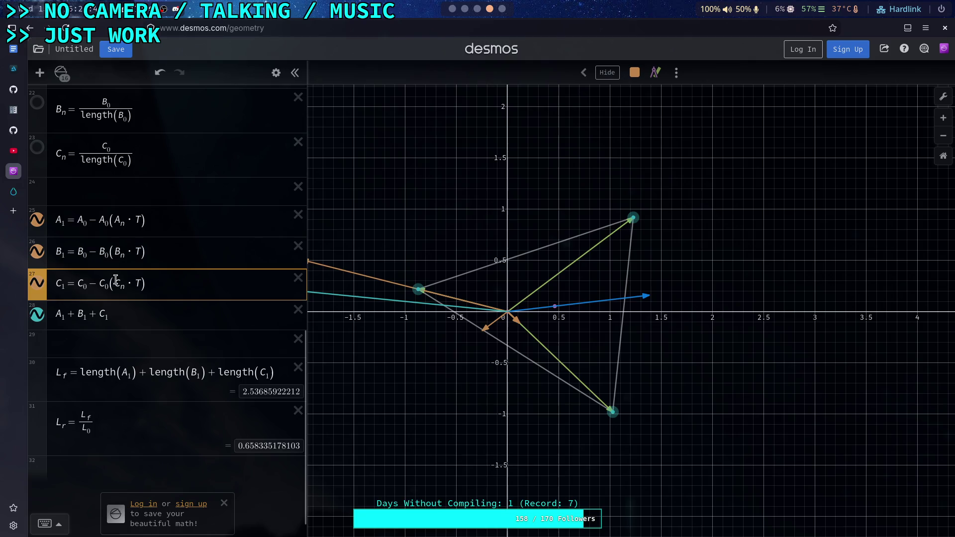
left_click(125, 221)
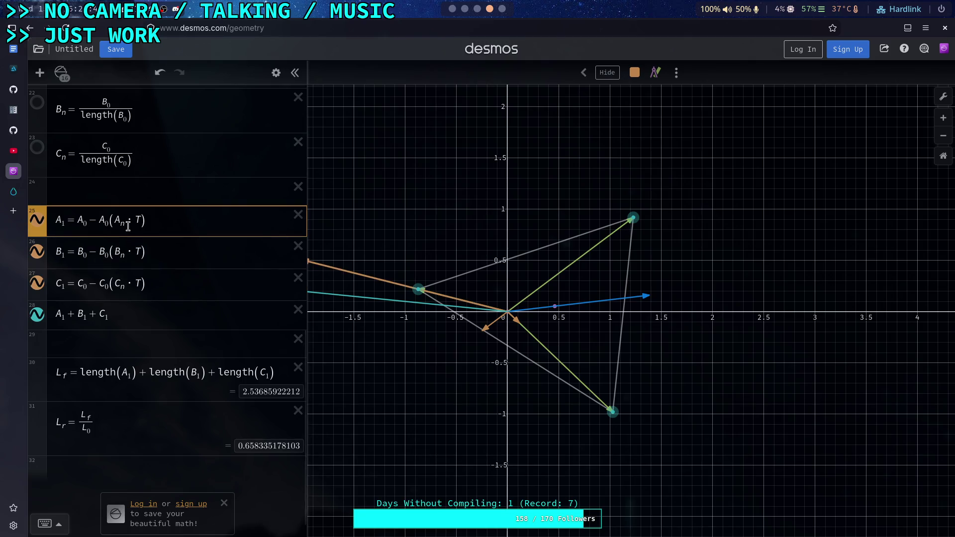
Pan the graph to see the long arrows and delete A₀ after the minus in A₁
left_click_drag(364, 261, 401, 262)
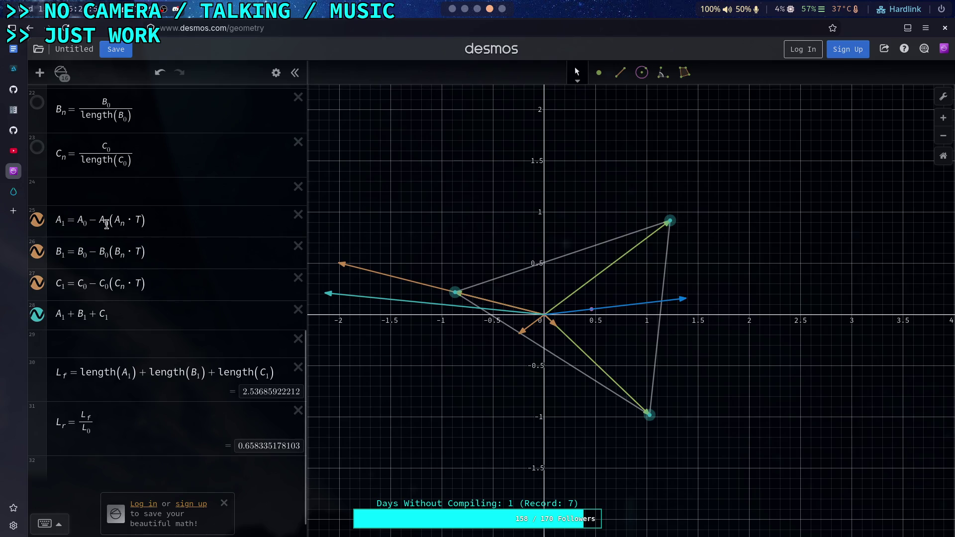
left_click(106, 224)
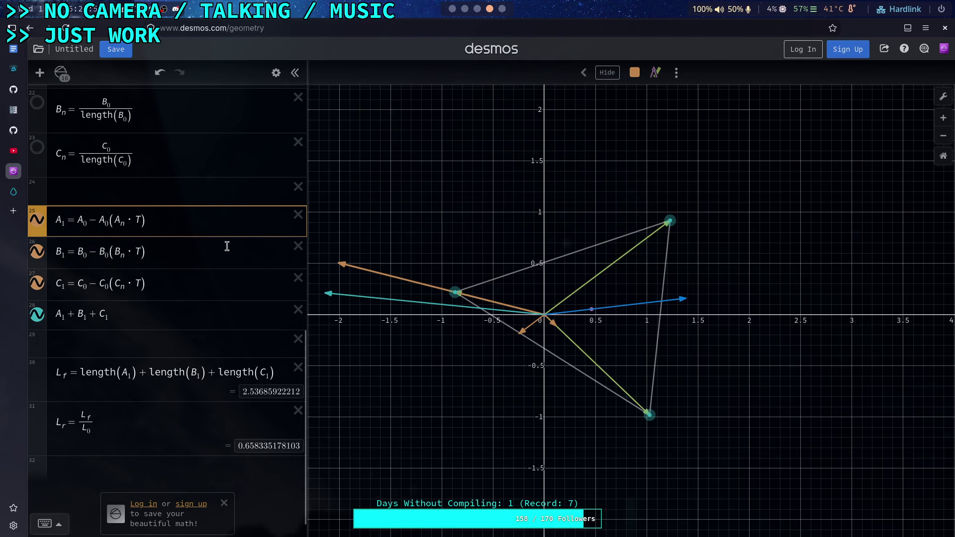
key("BackSpace")
key("BackSpace")
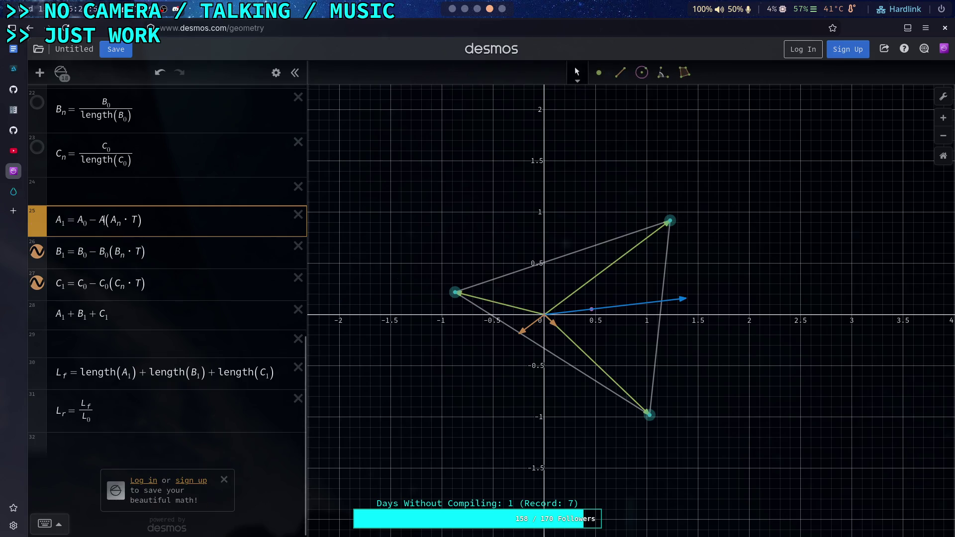
Try multiplication in A₁, then restore A₁ = A₀ − A₀(Aₙ·T)
key("BackSpace")
type("*")
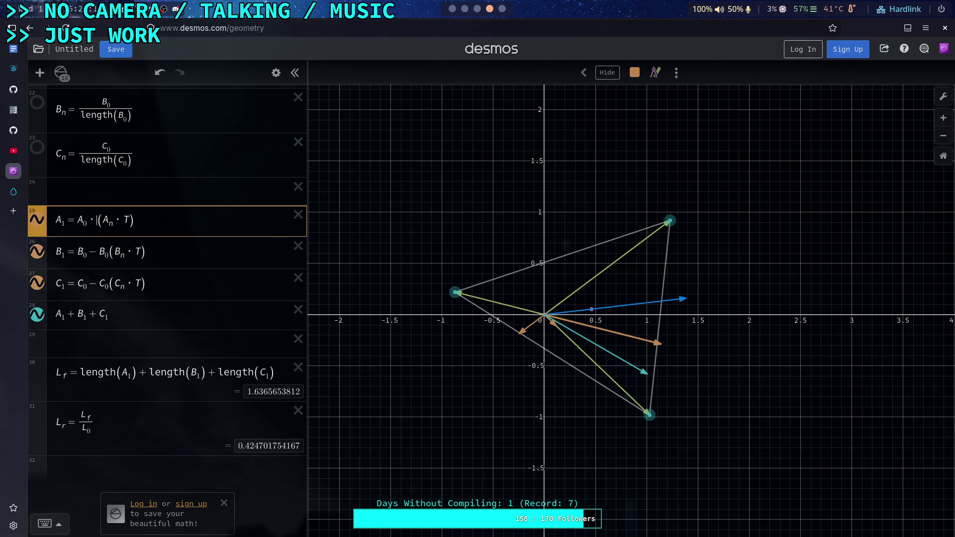
key("BackSpace")
type("-")
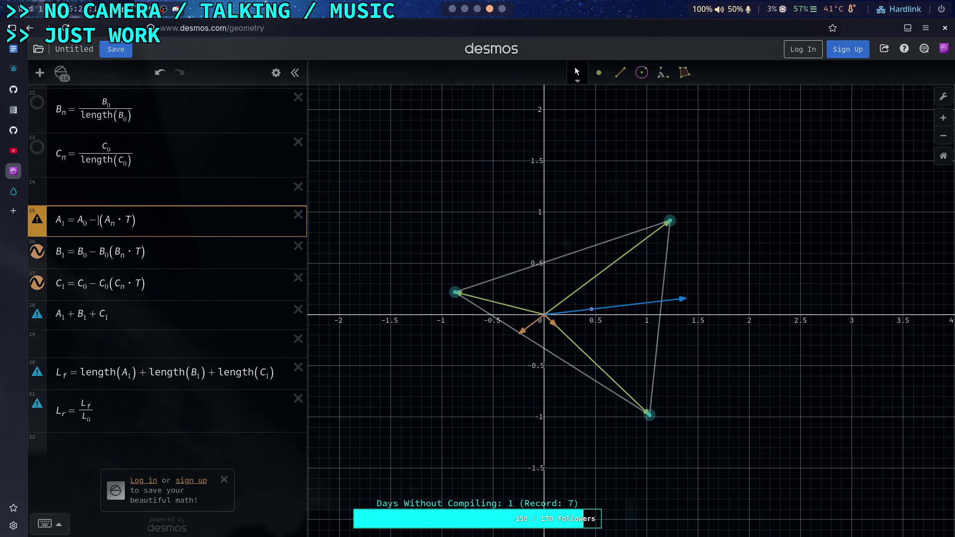
key("Left")
key("Left")
key("Left")
key("Right")
type("A0")
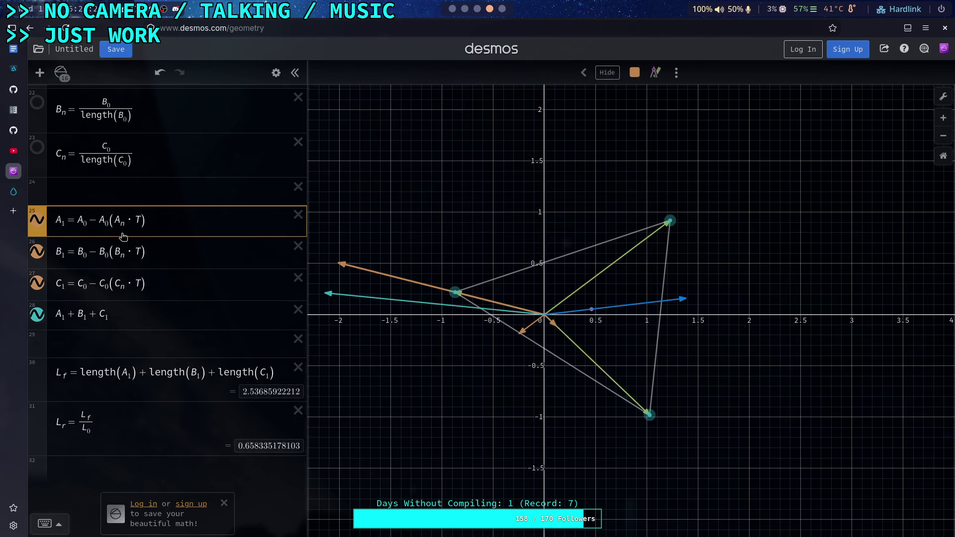
Hide the B₁ and C₁ vectors from the graph
left_click(37, 251)
left_click(36, 283)
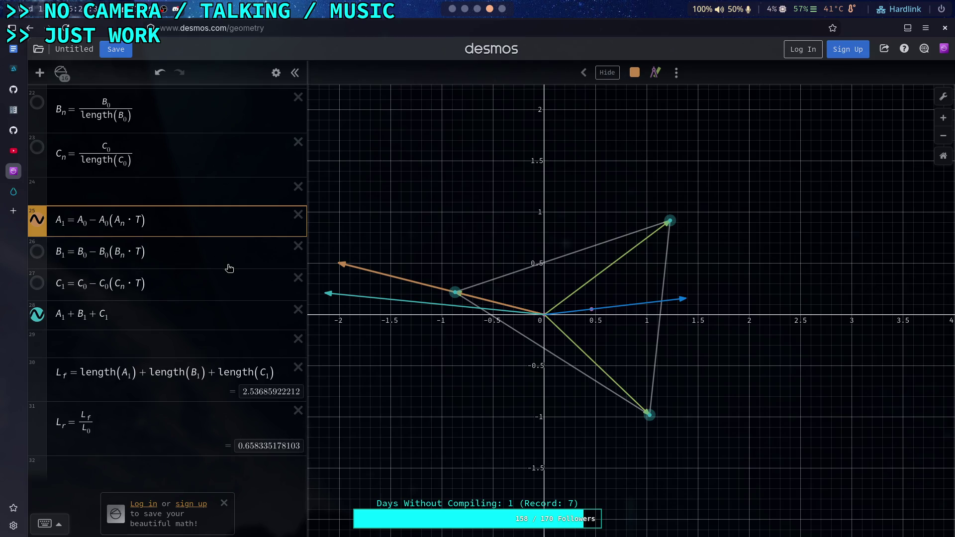
left_click(216, 198)
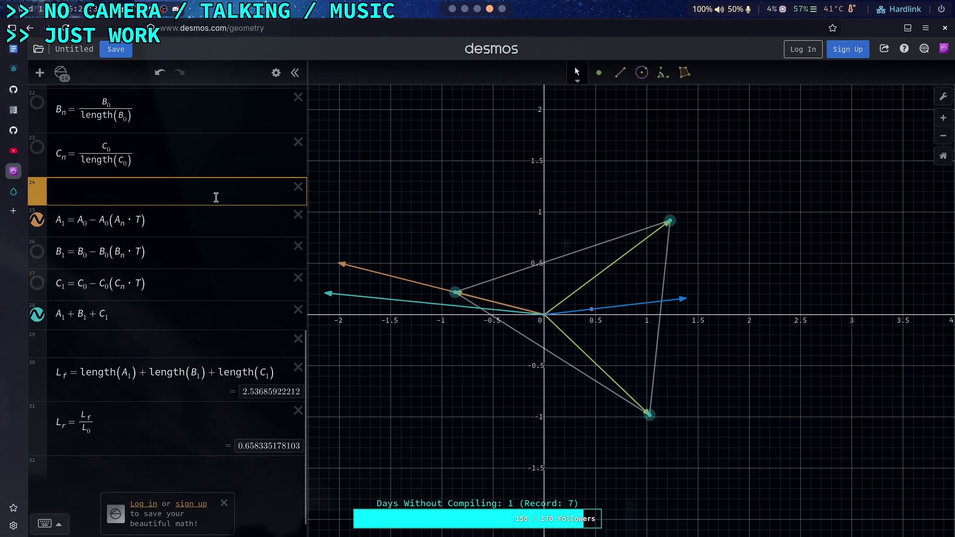
Add a row computing Aₙ·T (≈ −1.300) and select A₁'s subtracted term
type("An")
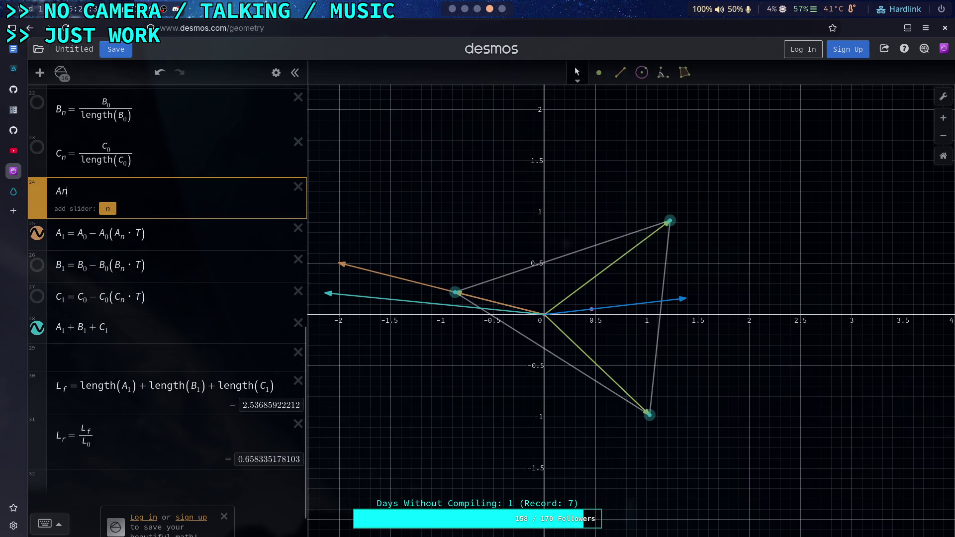
key("BackSpace")
type("_n")
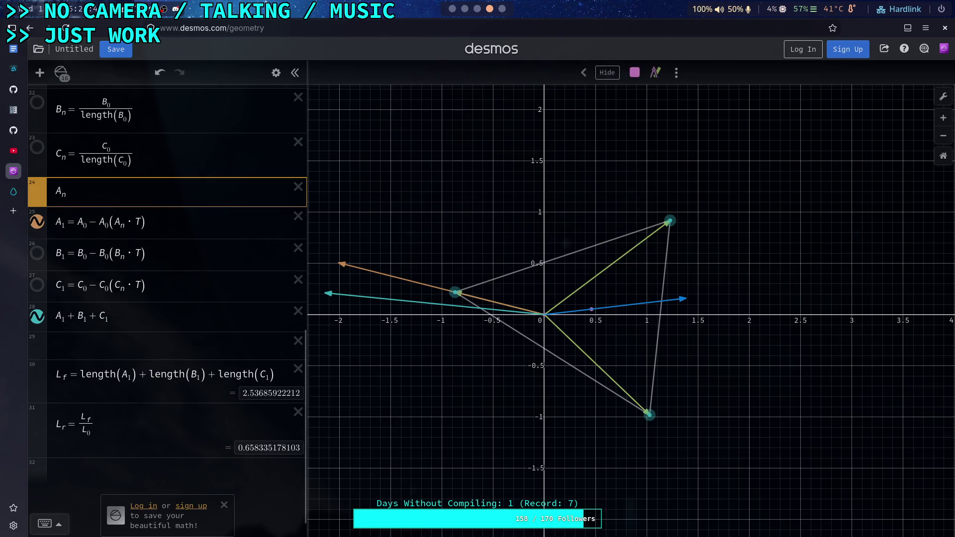
type("*")
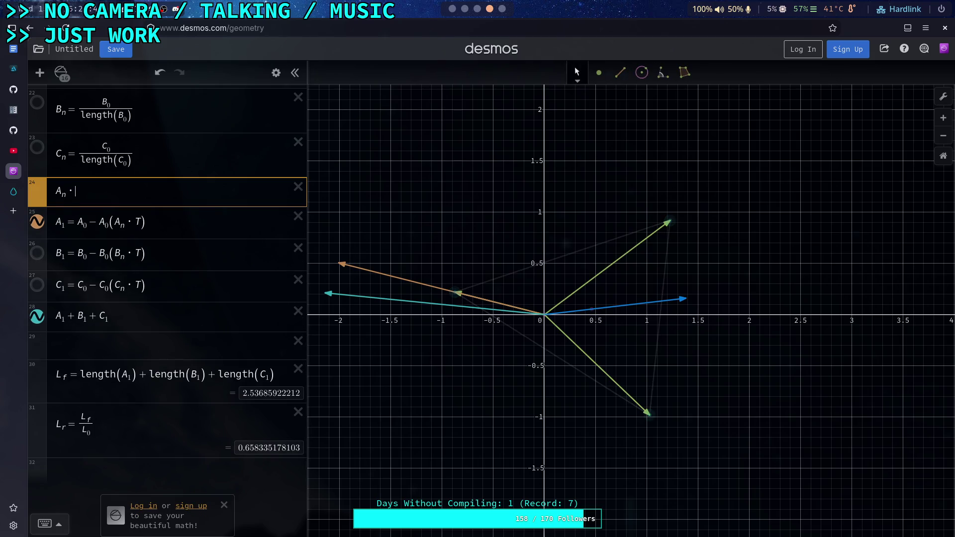
type("T")
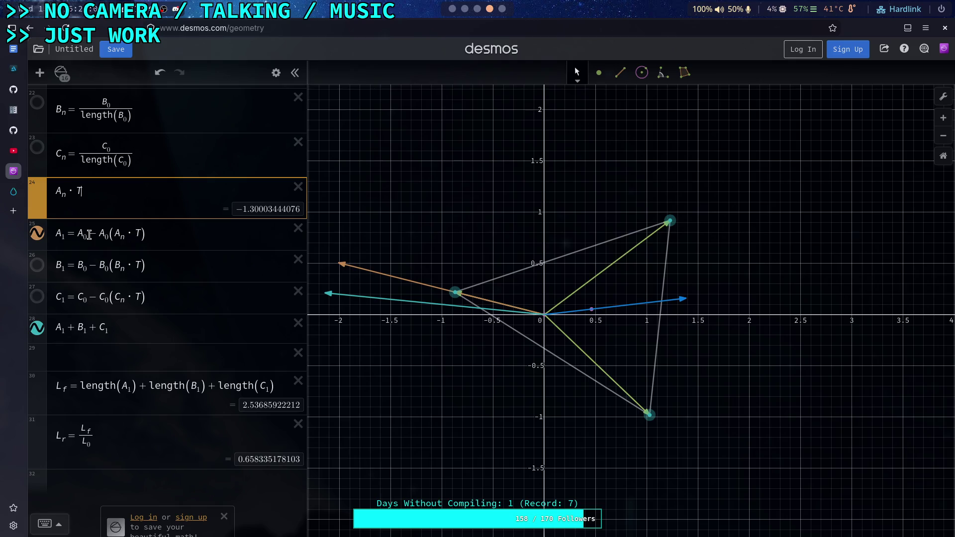
left_click_drag(88, 235, 178, 237)
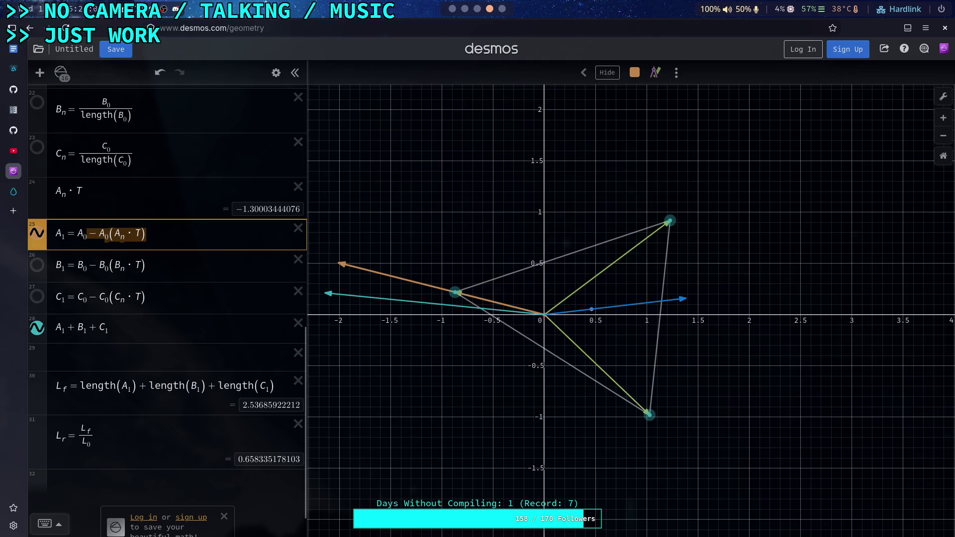
Redefine A₁ as A₀·1.3 and add an empty row below Aₙ·T
type("*")
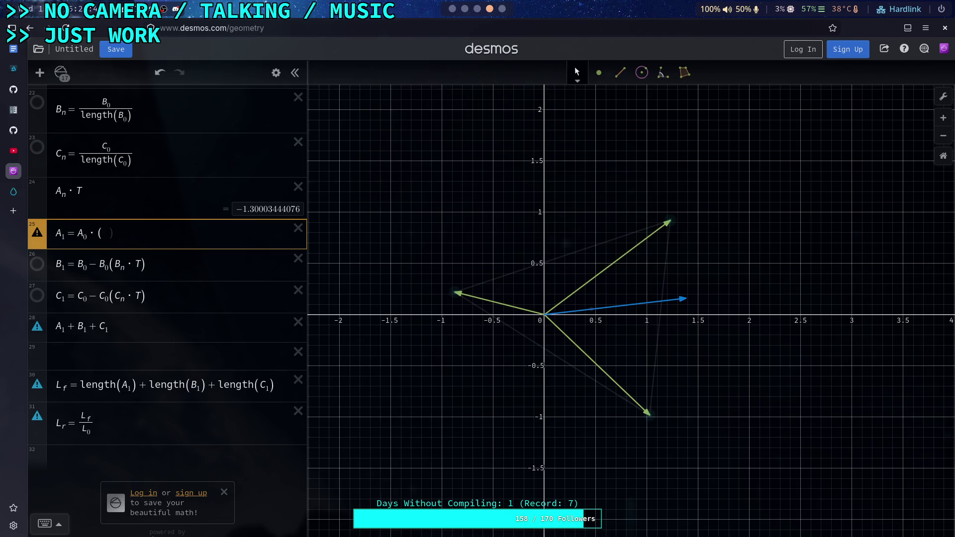
left_click(86, 234)
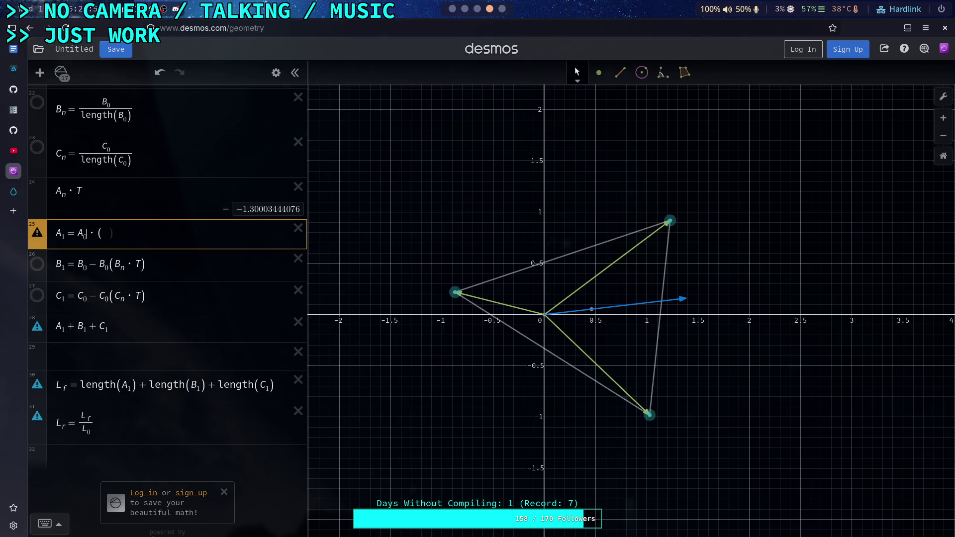
left_click(101, 234)
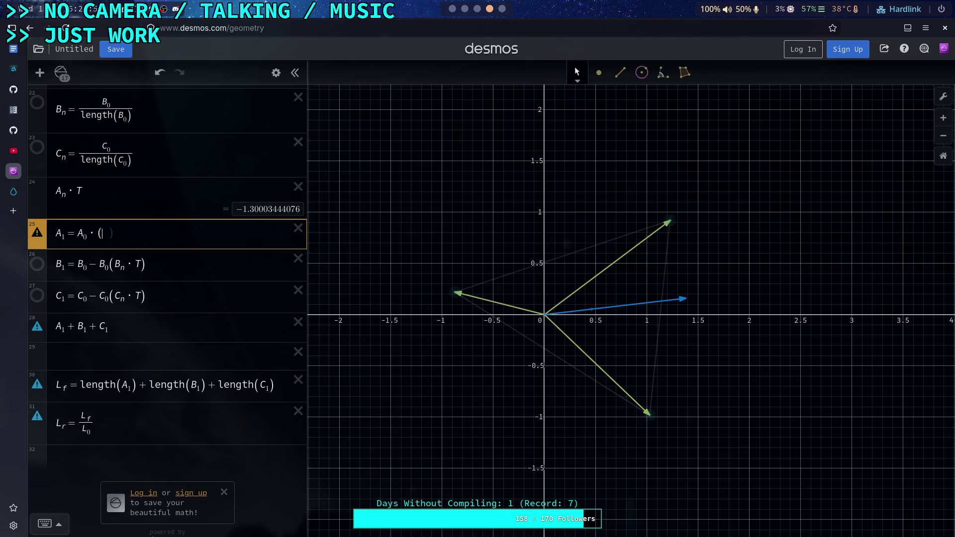
key("BackSpace")
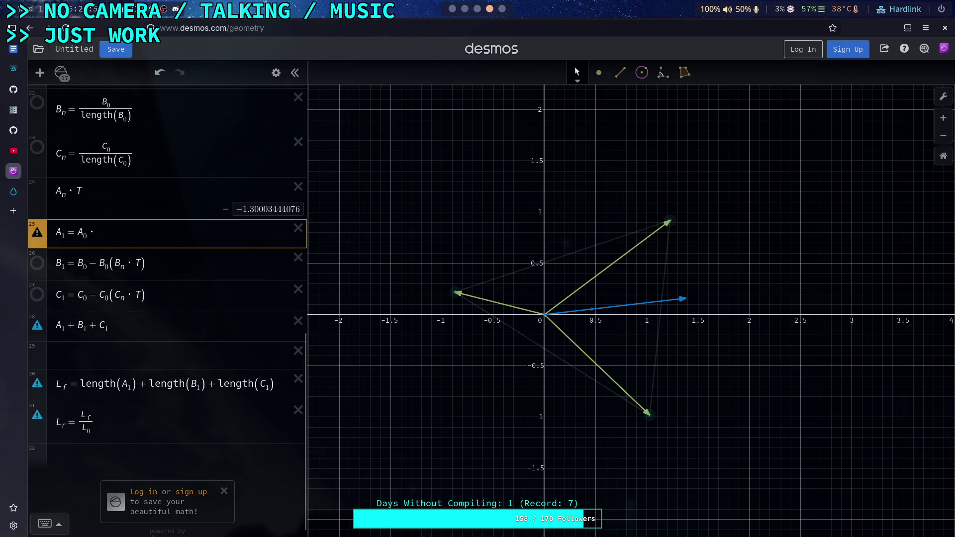
type("1.3")
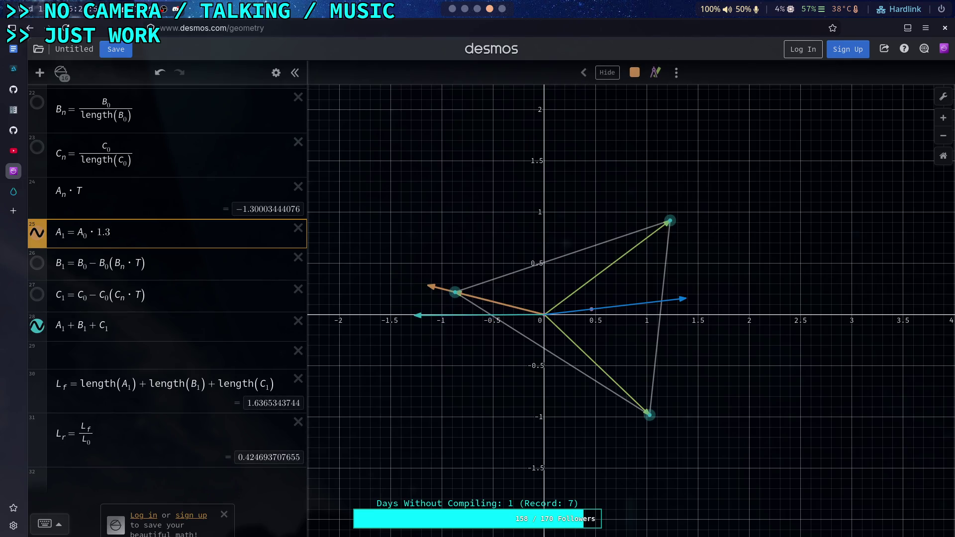
left_click(144, 191)
key("Return")
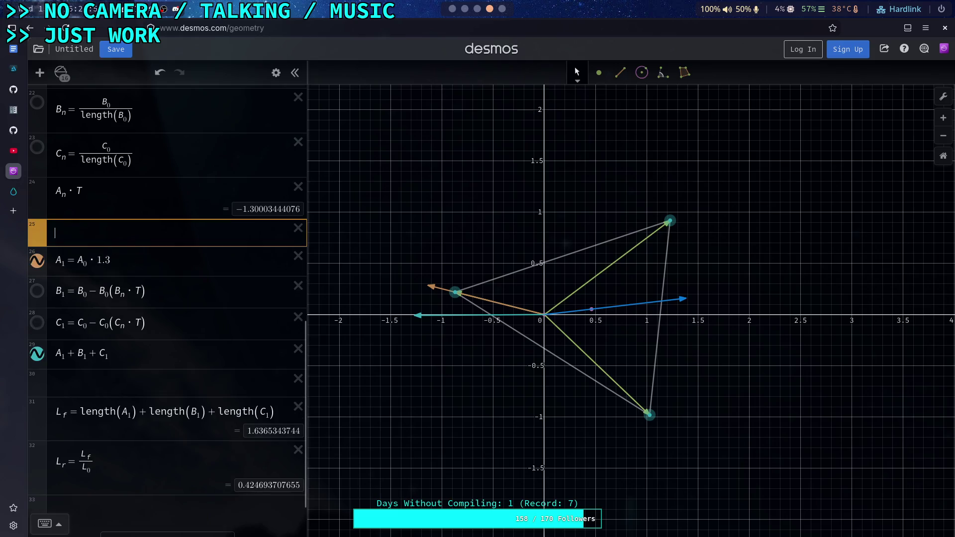
Add a Bₙ·T row (≈ 1.201) and redefine B₁ as B₀·0.8
type("B")
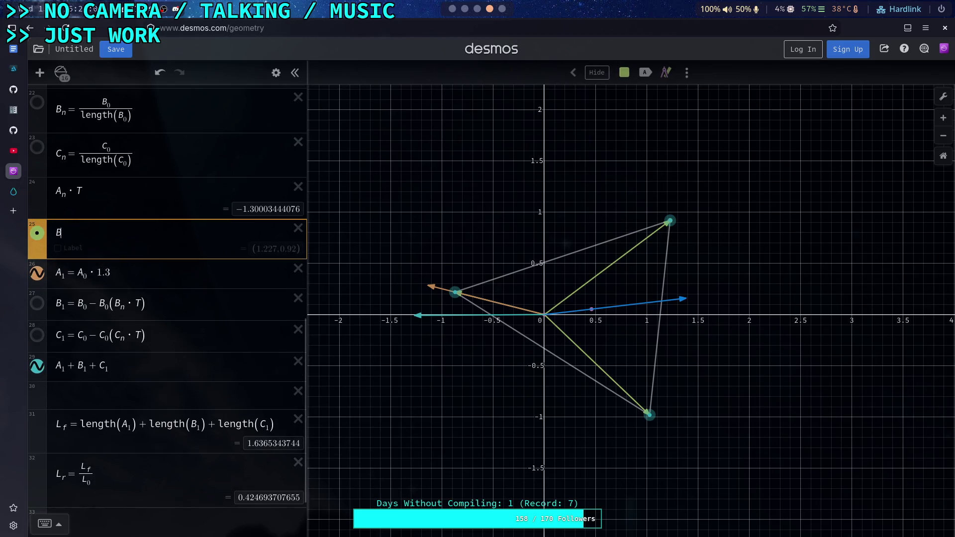
type("_n")
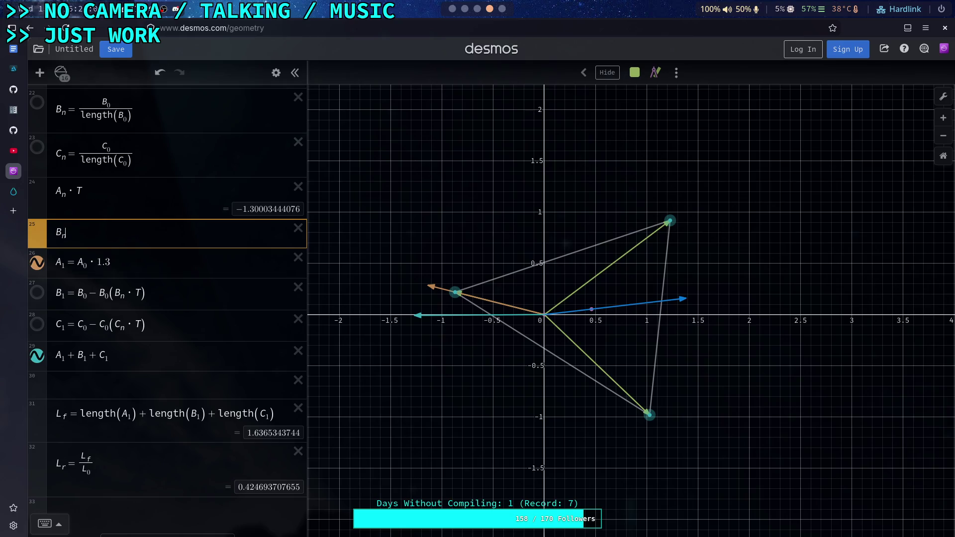
type("*T")
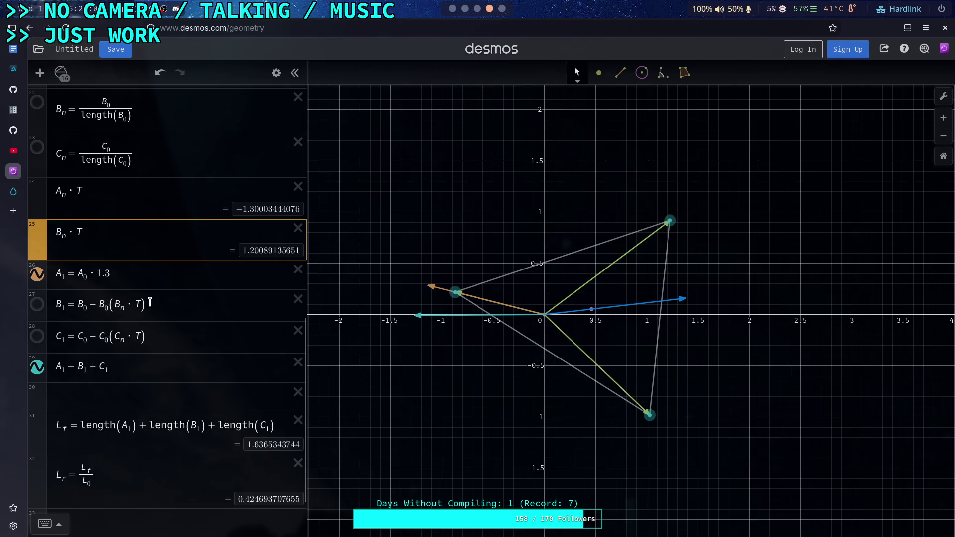
left_click_drag(150, 303, 88, 303)
type("*0")
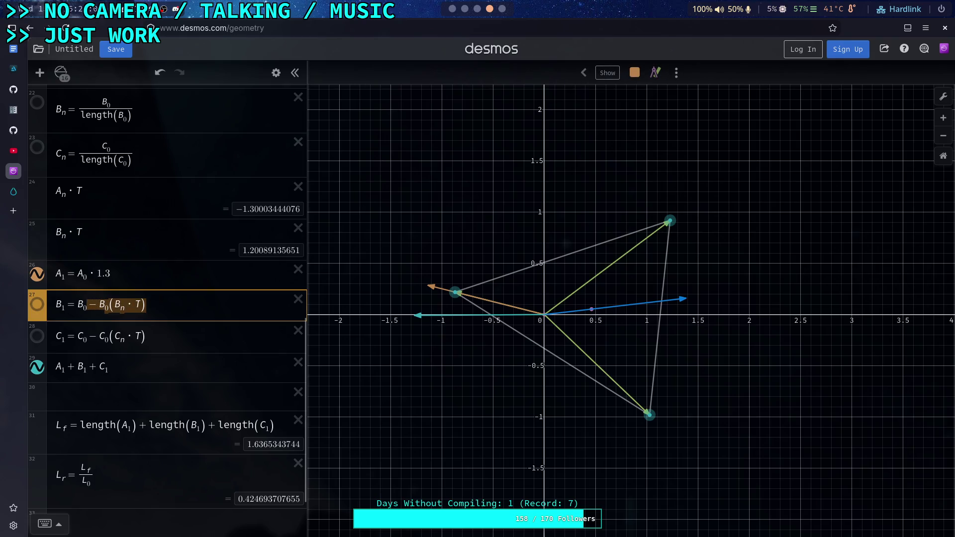
type(".8")
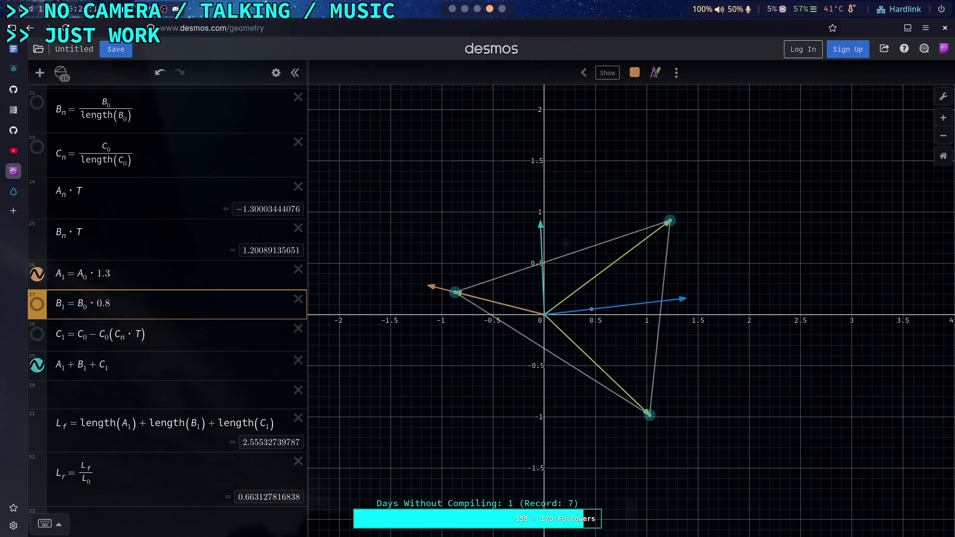
left_click_drag(153, 333, 92, 331)
Insert a Cₙ·T row (≈ 0.889) and redefine C₁ as C₀·0.888
left_click(100, 232)
key("Return")
type("B")
key("BackSpace")
type("C_n")
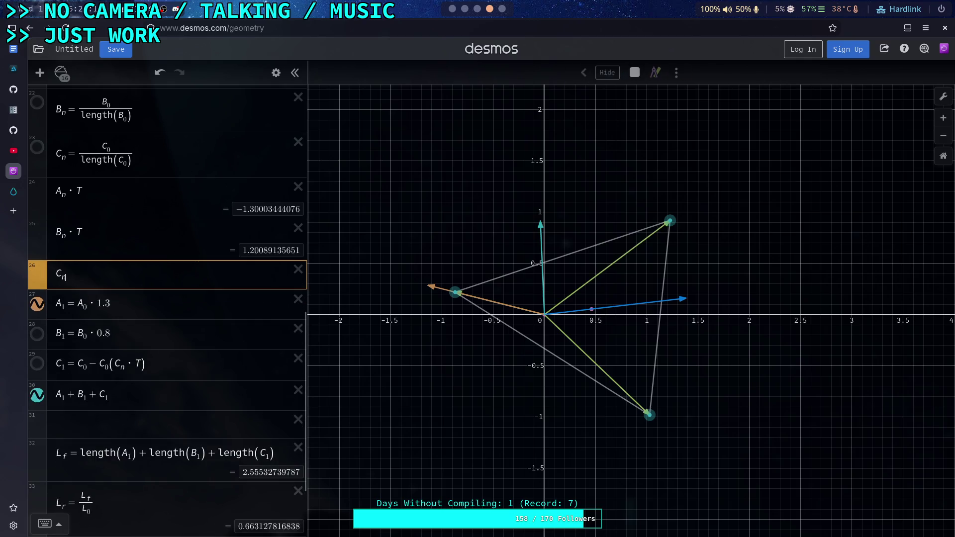
type("*T")
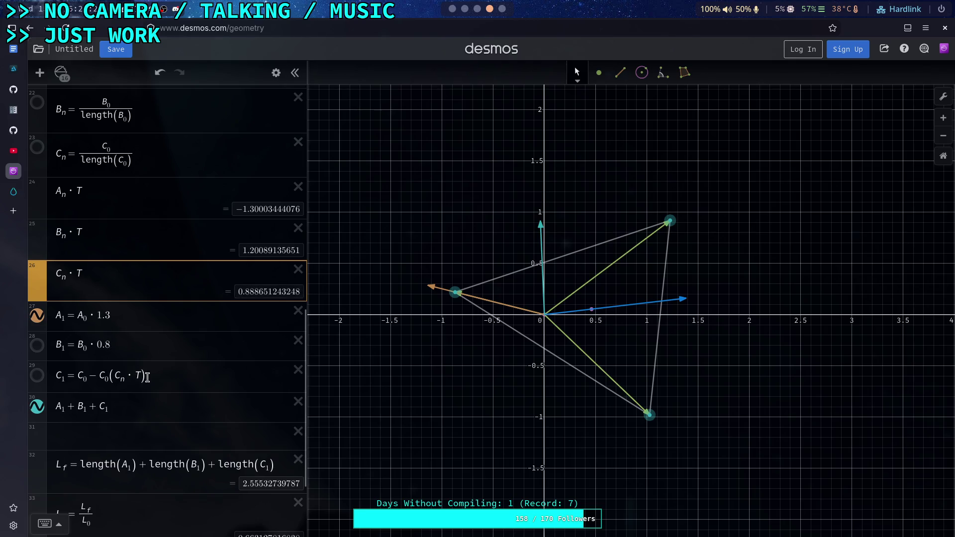
left_click_drag(145, 376, 90, 379)
type("*0.")
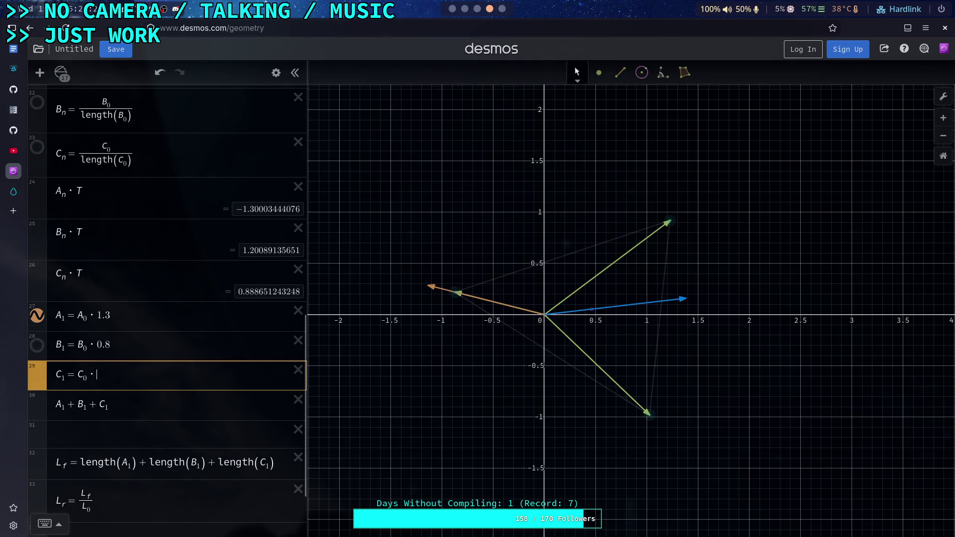
type("888")
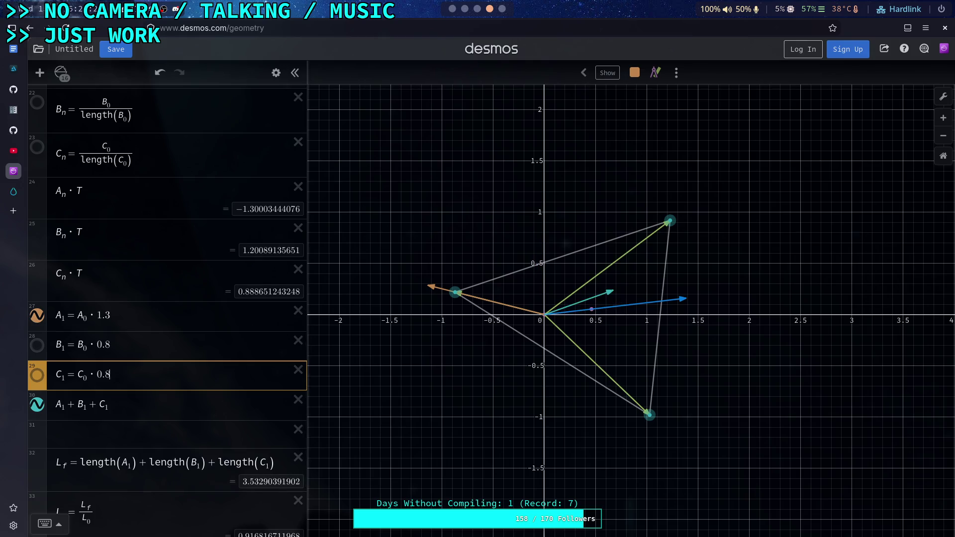
scroll(192, 363, "down", 2)
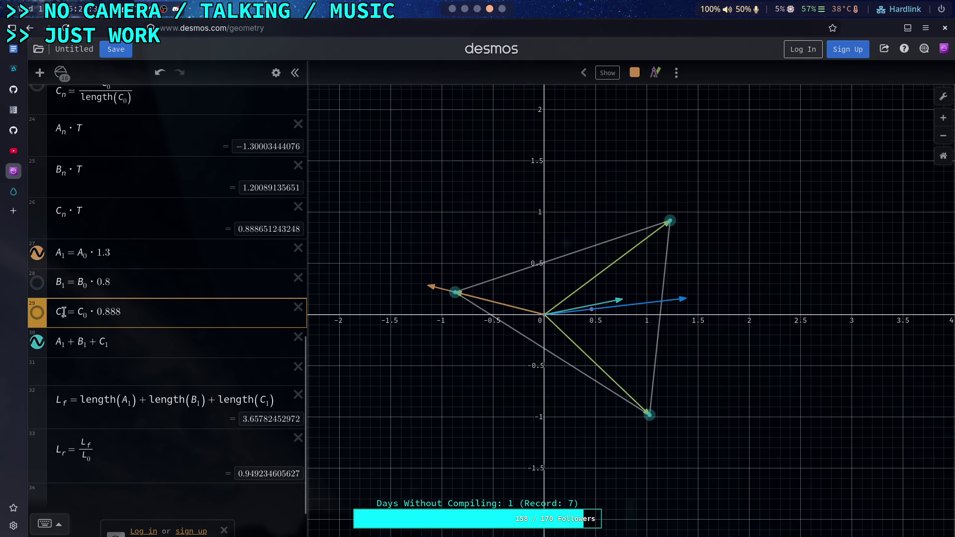
Make the C₁ and B₁ vectors visible again alongside A₁
left_click(37, 313)
left_click(38, 284)
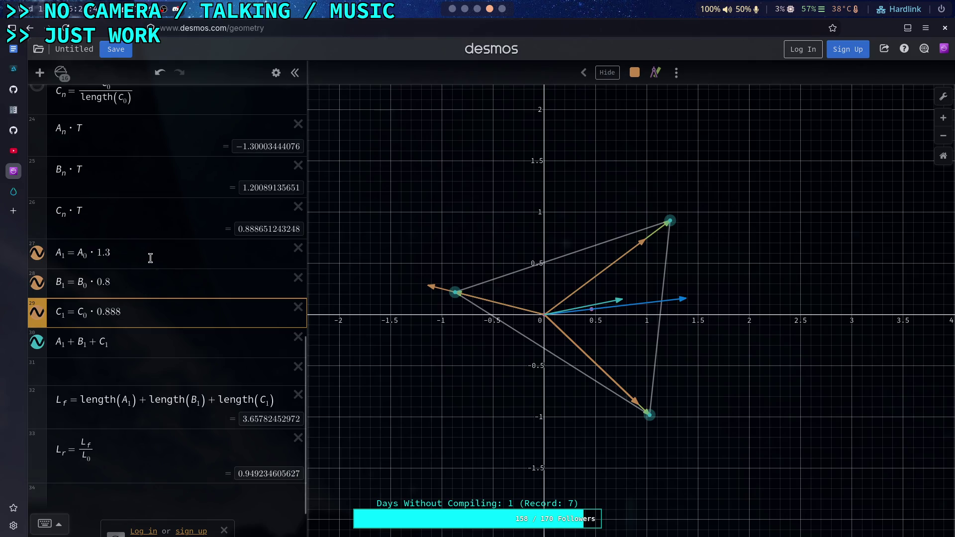
left_click(73, 173)
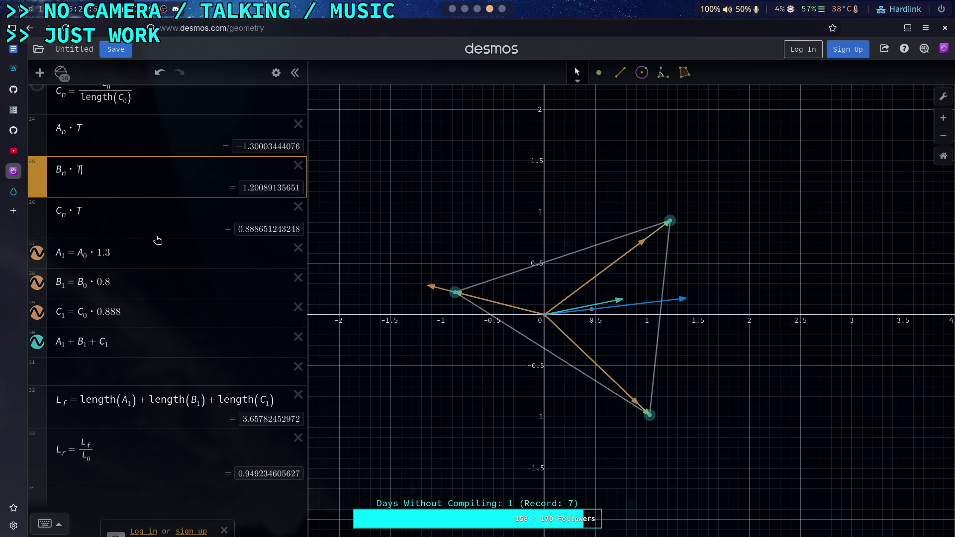
scroll(157, 240, "up", 6)
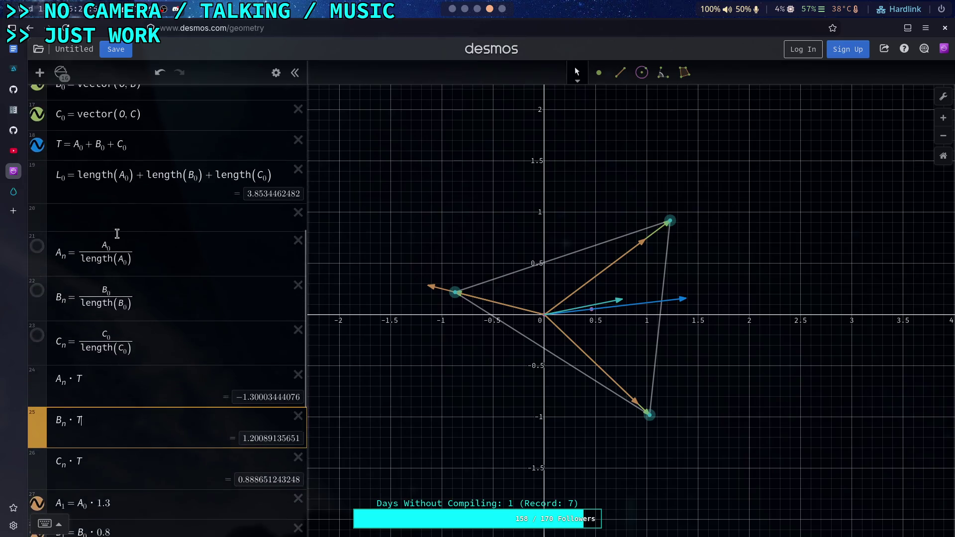
left_click(136, 207)
left_click_drag(135, 208, 73, 209)
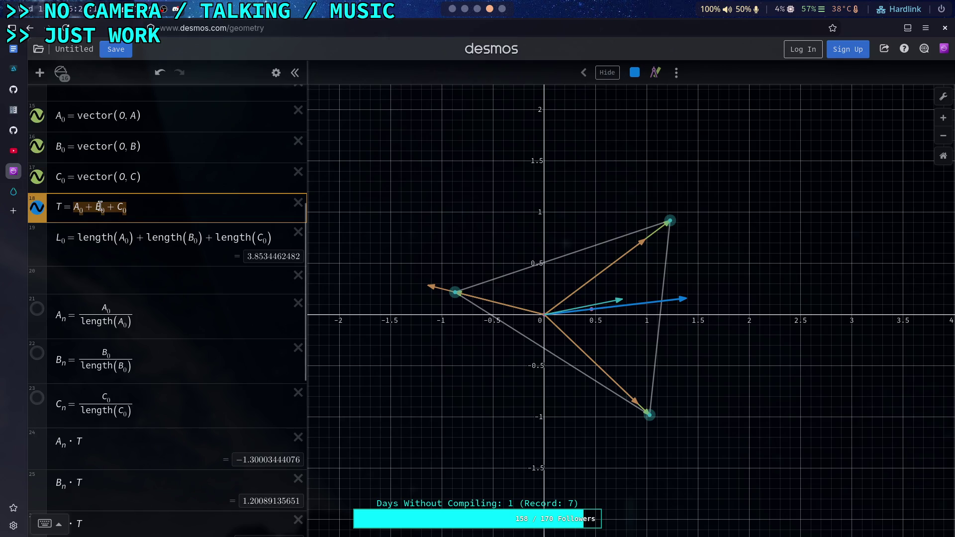
left_click(138, 214)
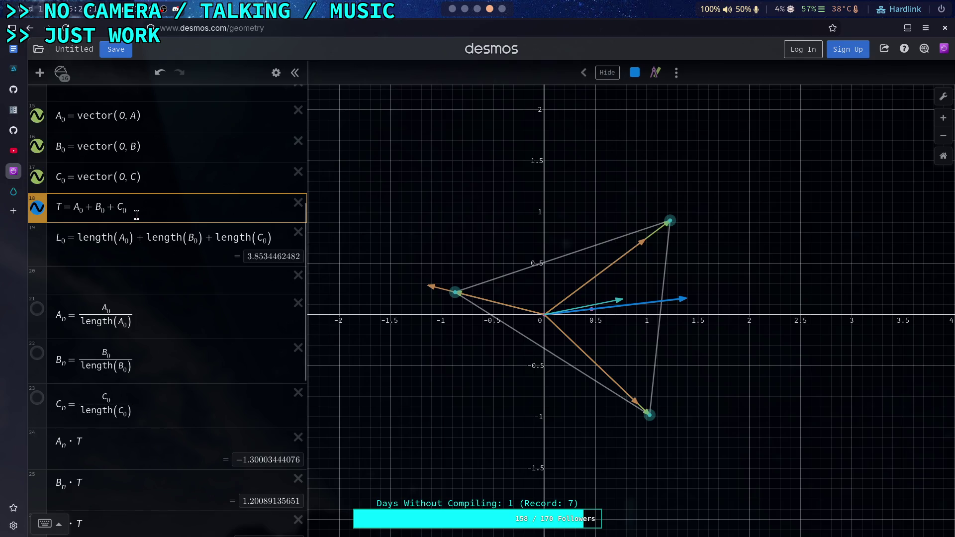
scroll(137, 215, "down", 2)
scroll(138, 215, "down", 8)
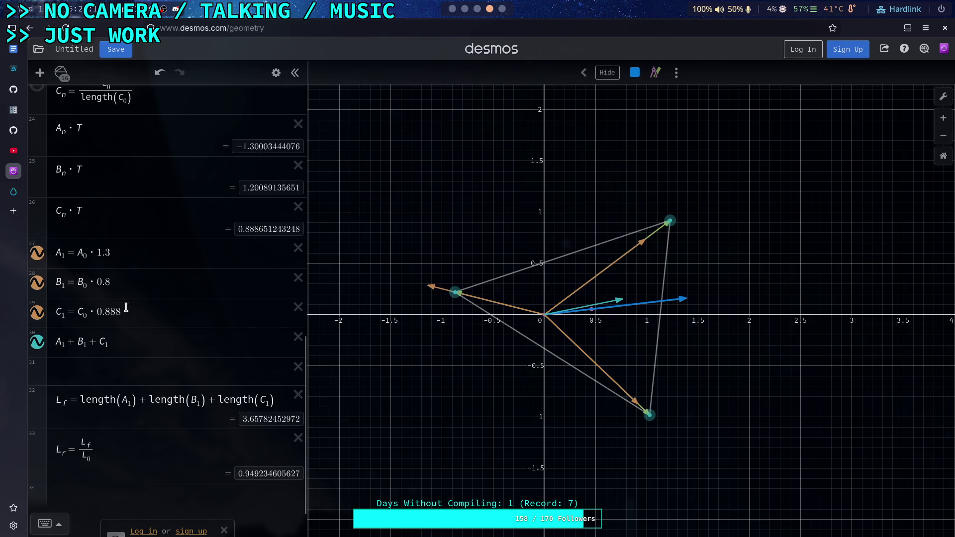
left_click_drag(119, 312, 97, 317)
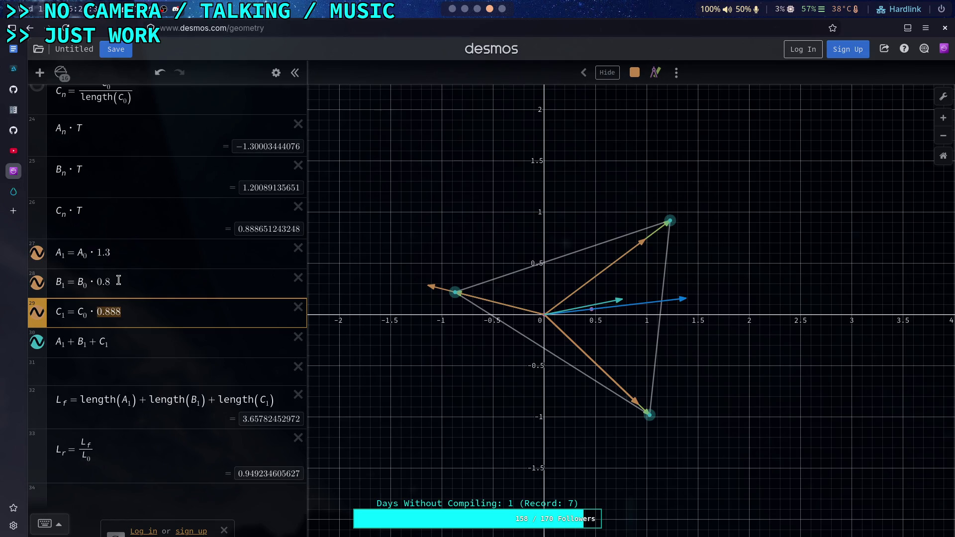
left_click(130, 311)
left_click(131, 370)
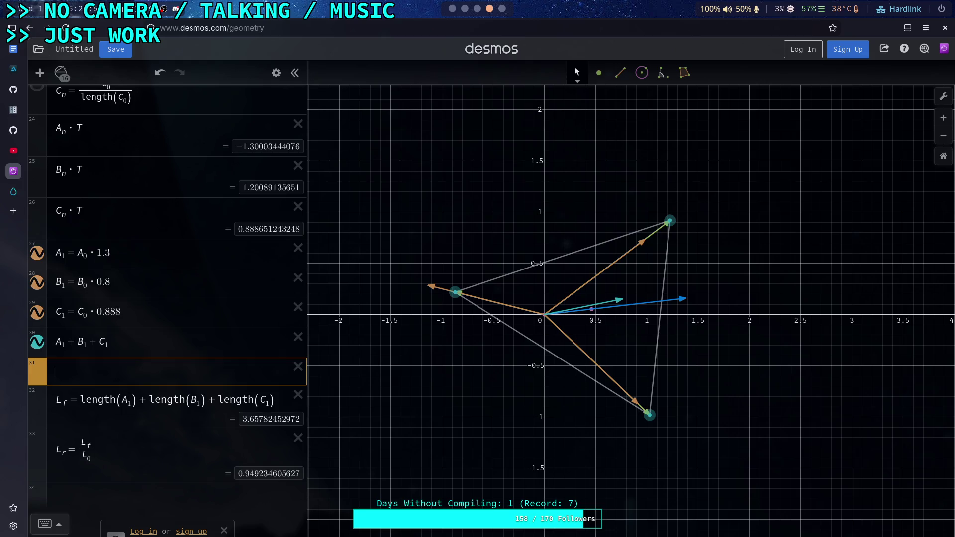
Create sliders Ma, Mb and Mc, each set to 1
type("M")
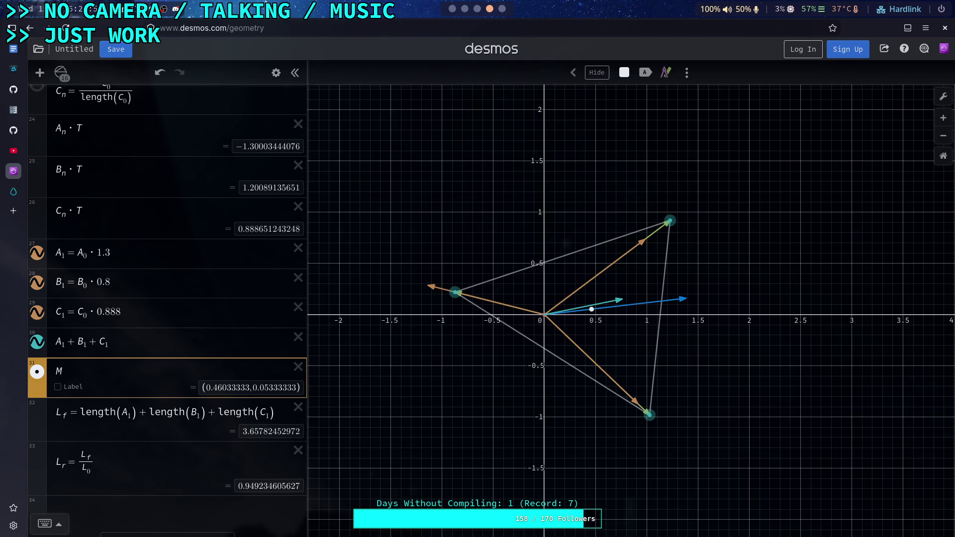
type("_a")
key("Return")
type("M_b")
key("Return")
type("M_c")
left_click(117, 365)
type("=1")
left_click(105, 413)
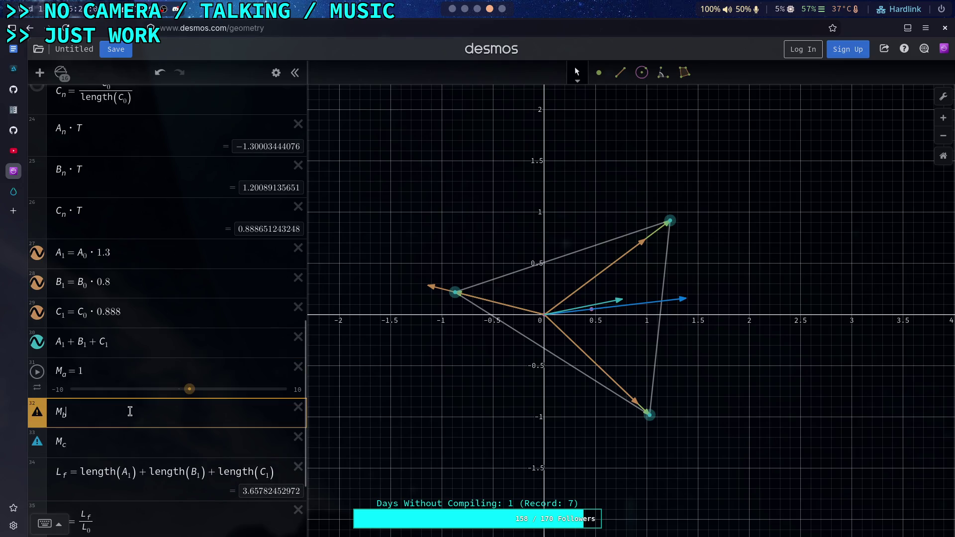
type("=1")
left_click(106, 454)
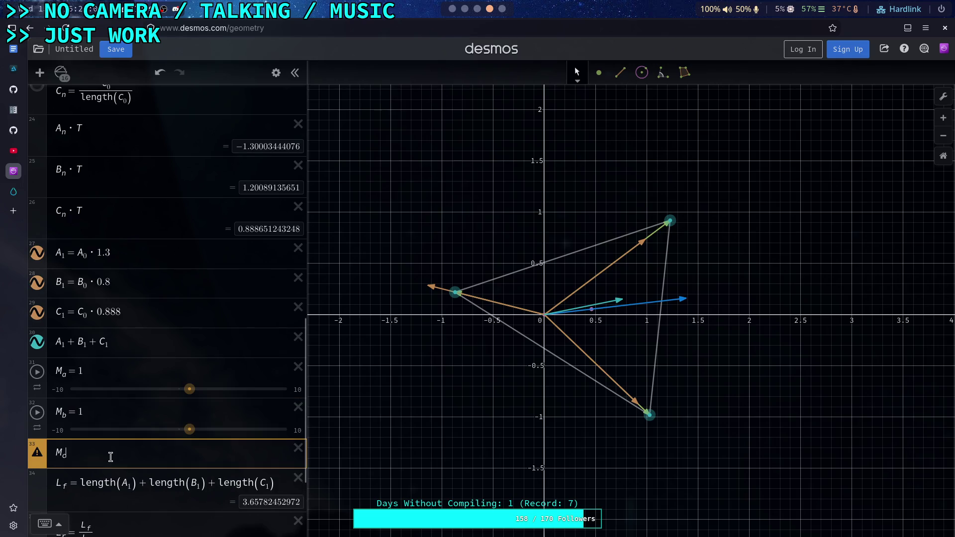
type("=1")
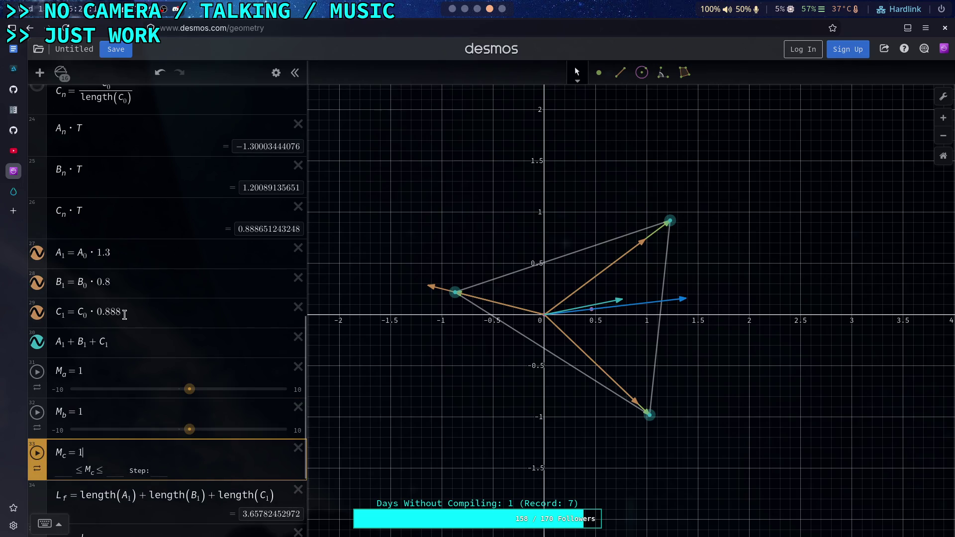
Replace the factors 0.888, 0.8 and 1.3 in C₁, B₁, A₁ with Mc, Mb, Ma
double_click(119, 311)
type("M_c")
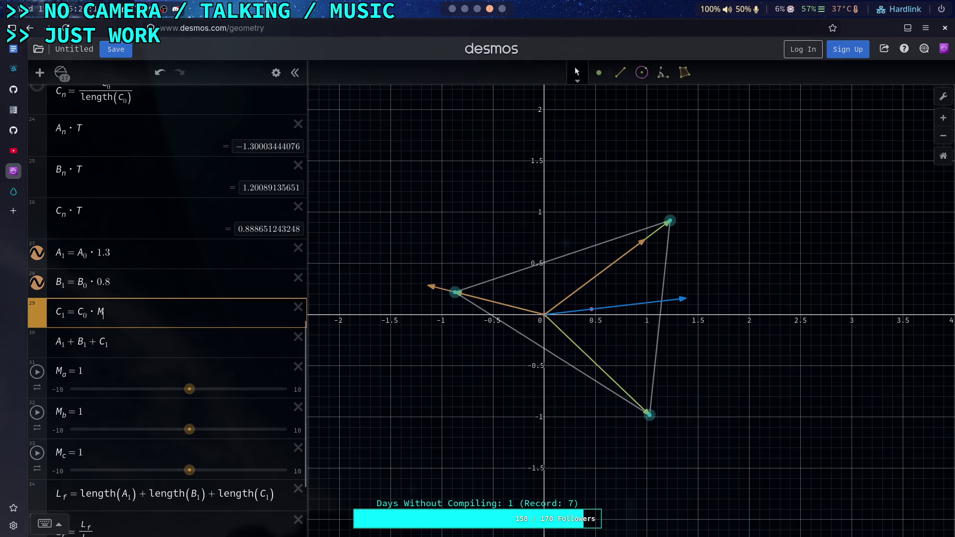
double_click(101, 285)
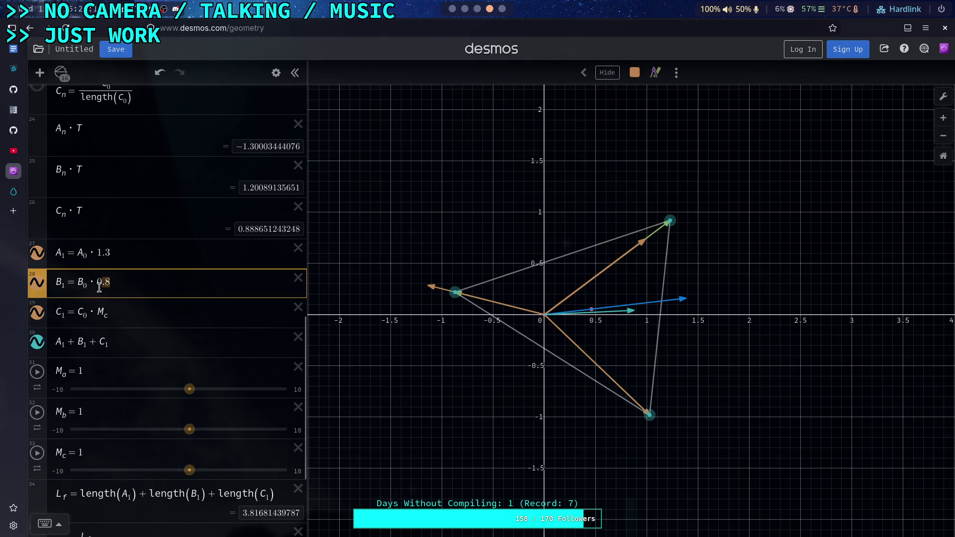
type("M")
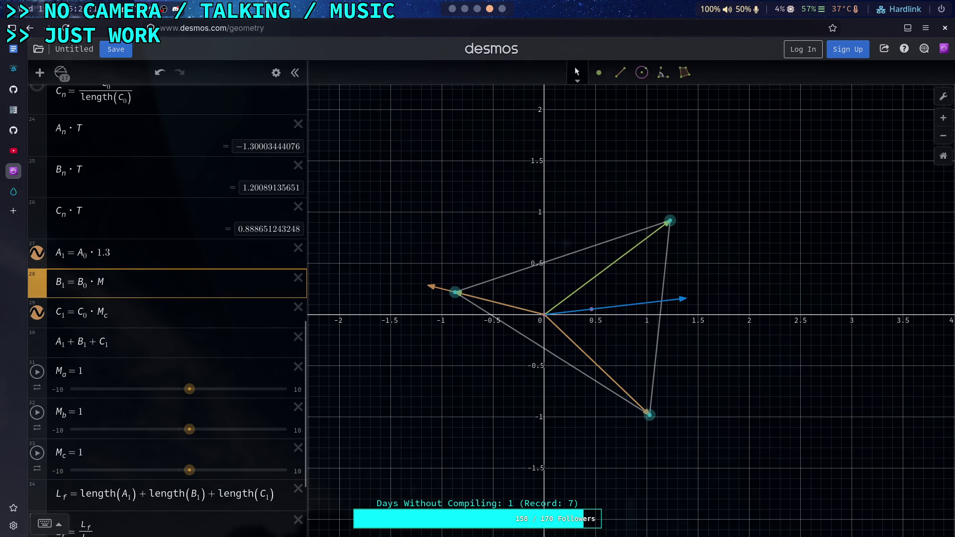
type("_b")
double_click(98, 254)
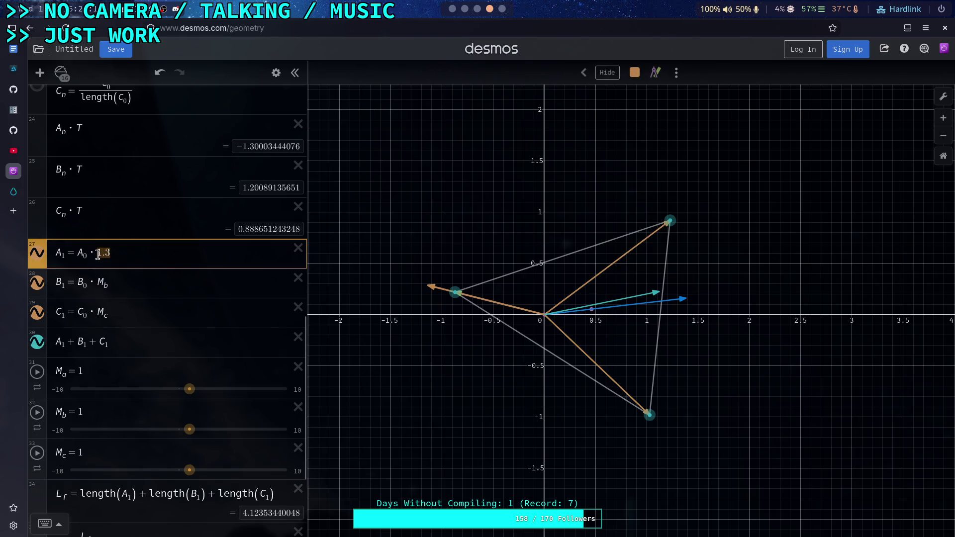
type("M_a")
Set the Ma, Mb and Mc slider ranges to 0 through 2
scroll(133, 254, "down", 1)
scroll(134, 255, "down", 2)
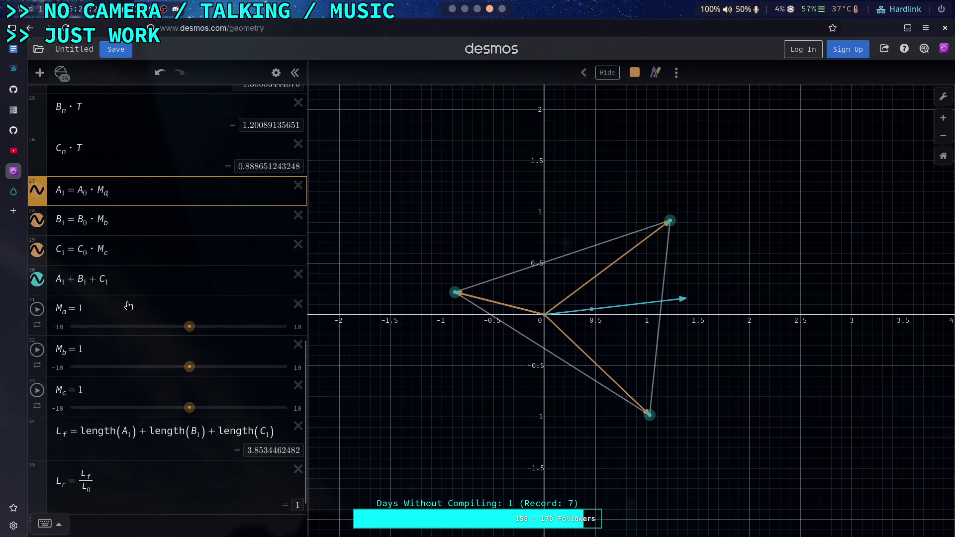
left_click(62, 369)
type("0")
left_click(60, 327)
type("0")
left_click(59, 409)
type("0")
left_click(115, 408)
key("BackSpace")
key("BackSpace")
type("2")
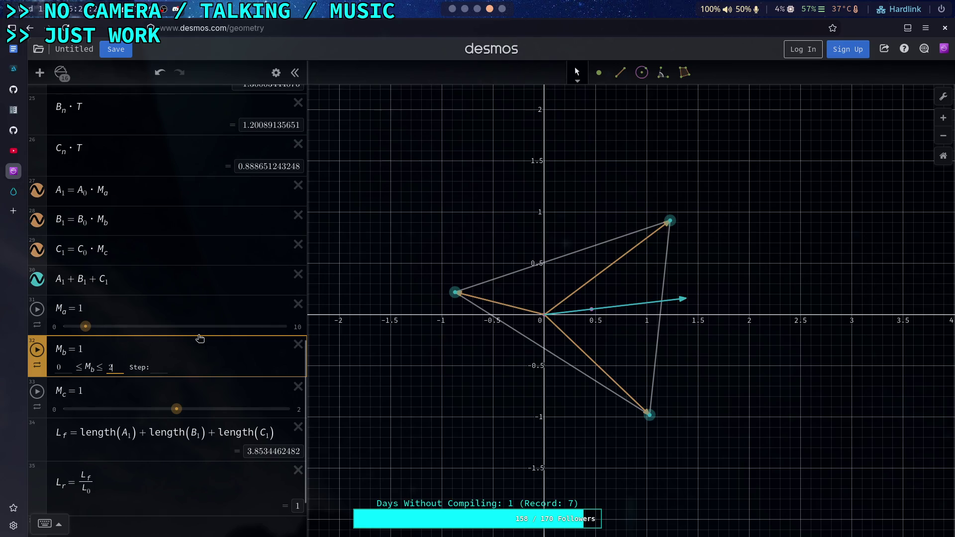
left_click(296, 329)
type("2")
left_click(142, 280)
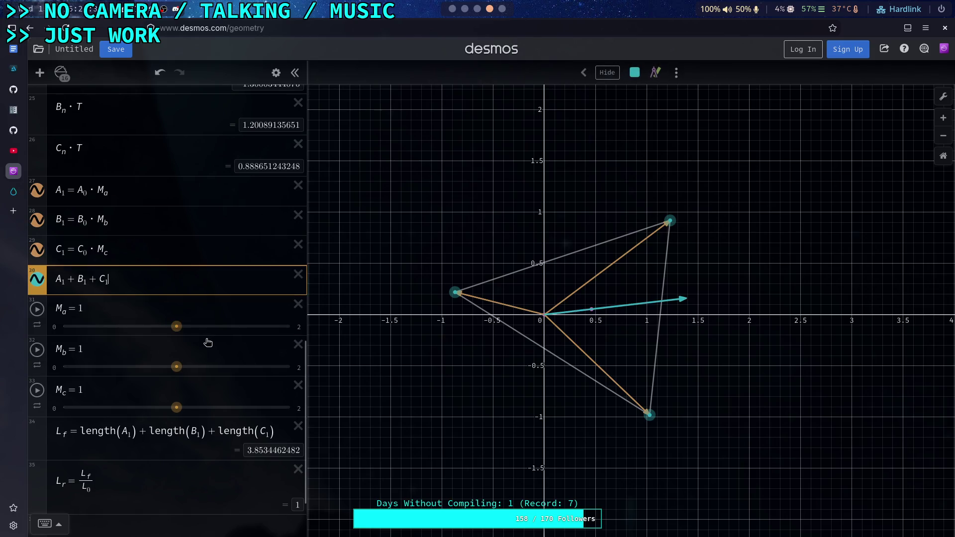
Tune sliders to Ma = 1.72, Mb = 0.53, Mc = 0.82, then widen the expression panel
left_click_drag(177, 326, 210, 332)
left_click_drag(176, 367, 156, 369)
left_click_drag(175, 409, 155, 409)
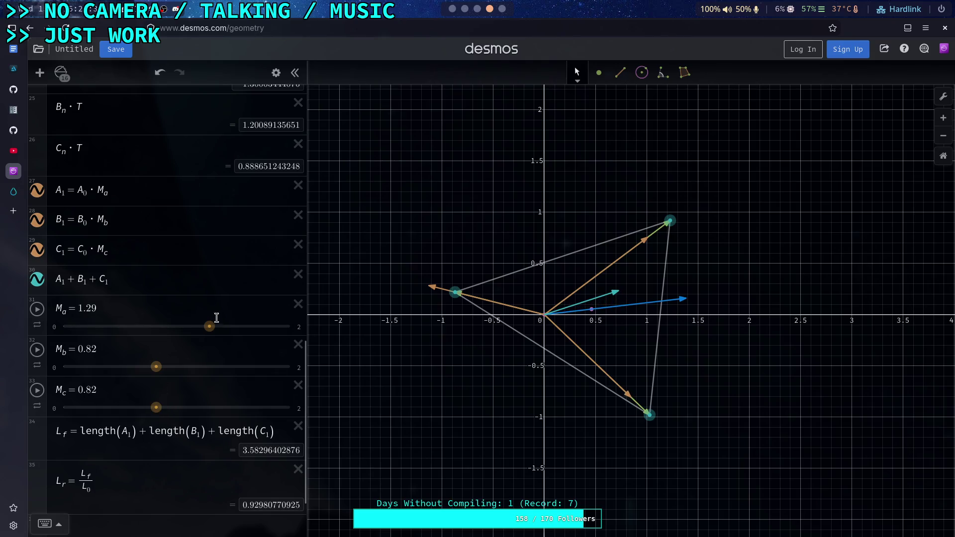
left_click_drag(213, 333, 236, 333)
left_click_drag(158, 371, 134, 370)
left_click_drag(155, 409, 141, 414)
left_click_drag(232, 326, 238, 326)
left_click_drag(132, 367, 134, 368)
mouse_move(144, 413)
left_mouse_down()
mouse_move(135, 406)
mouse_move(160, 414)
left_mouse_up()
left_click_drag(139, 373, 124, 368)
left_click_drag(239, 330, 280, 333)
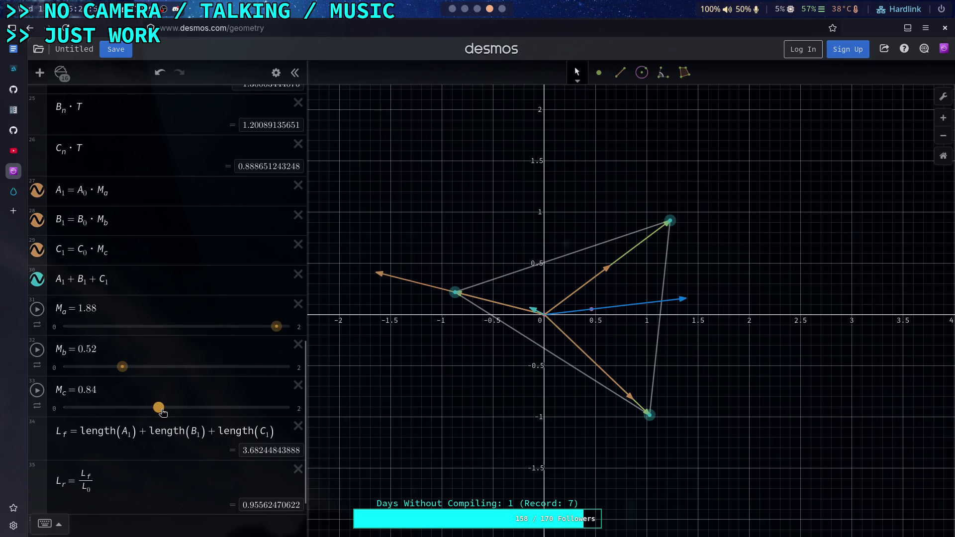
left_click_drag(281, 333, 282, 332)
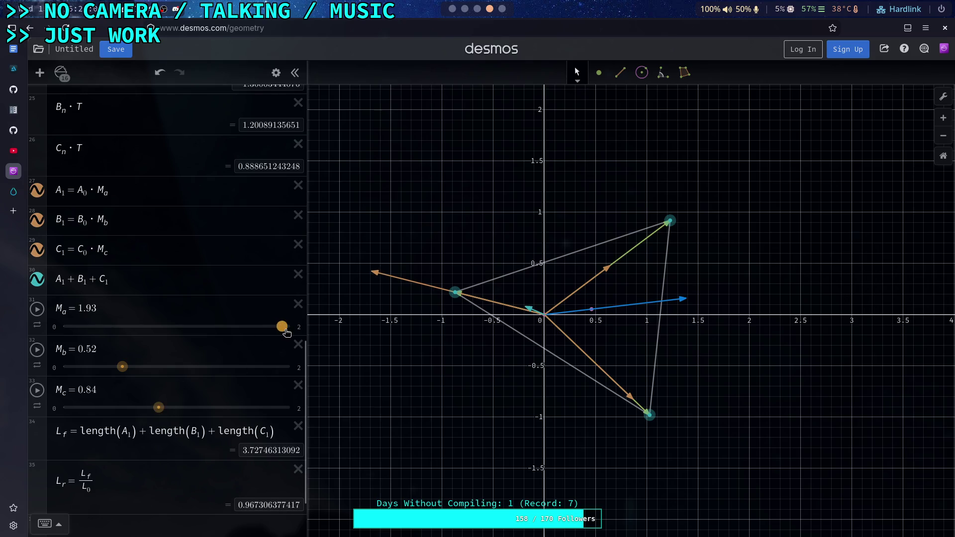
left_click_drag(123, 368, 132, 368)
left_click_drag(163, 410, 155, 412)
left_click_drag(131, 368, 128, 369)
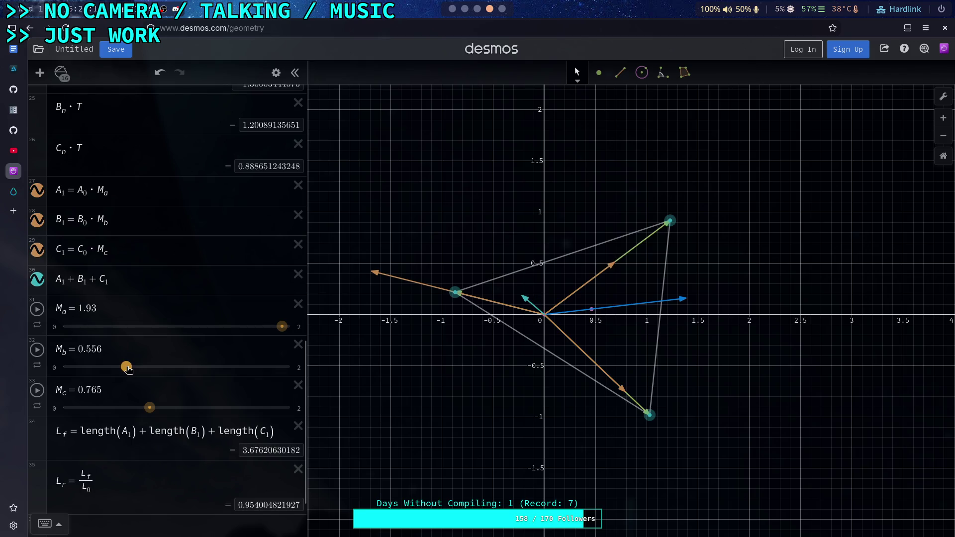
mouse_move(282, 332)
left_mouse_down()
mouse_move(267, 331)
mouse_move(280, 332)
left_mouse_up()
left_click_drag(127, 368, 154, 372)
mouse_move(151, 408)
left_mouse_down()
mouse_move(178, 408)
mouse_move(155, 408)
left_mouse_up()
left_click_drag(154, 369, 124, 367)
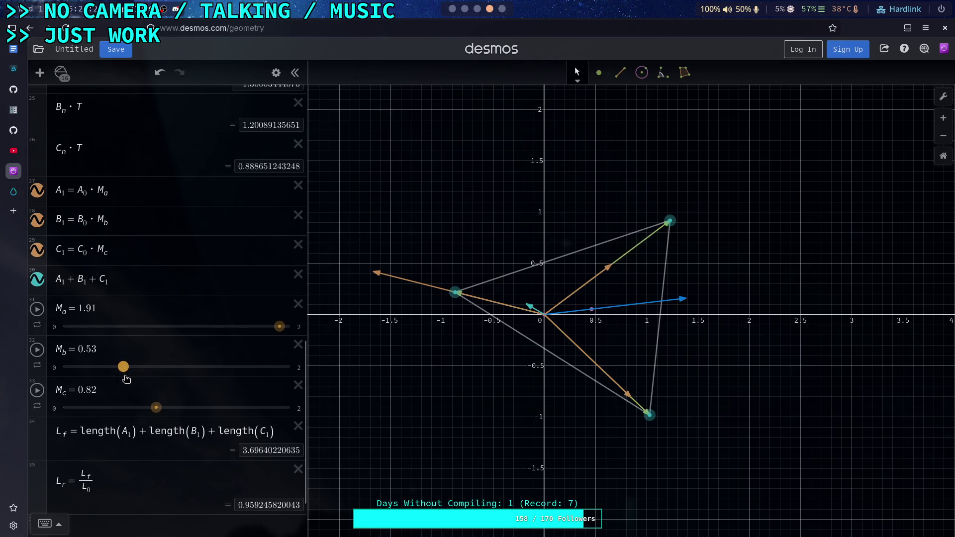
left_click_drag(280, 327, 258, 333)
mouse_move(124, 368)
left_mouse_down()
mouse_move(116, 368)
mouse_move(125, 369)
left_mouse_up()
left_click_drag(307, 345, 316, 338)
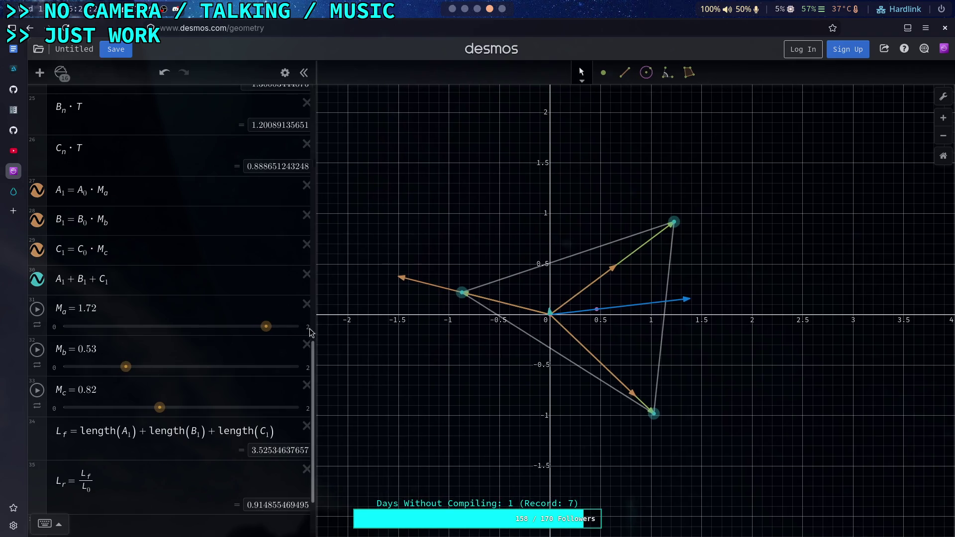
Change the Ma slider's range to 1 through 3
left_click(308, 327)
type("3")
key("Return")
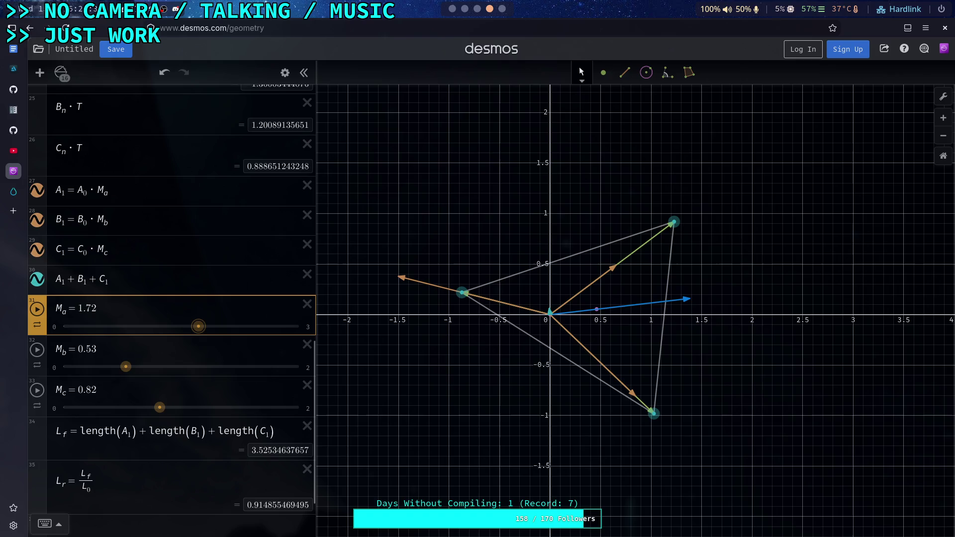
left_click(55, 328)
type("1")
key("Return")
Tune sliders to Ma = 1.92, Mb = 0.504, Mc = 0.92, bringing Lr to about 0.988
left_click_drag(149, 326, 186, 317)
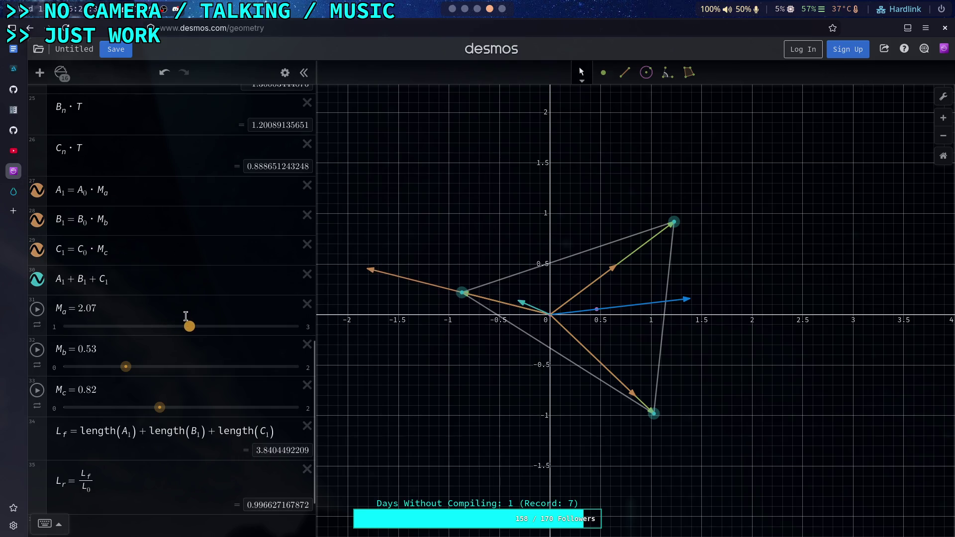
left_click_drag(159, 408, 154, 408)
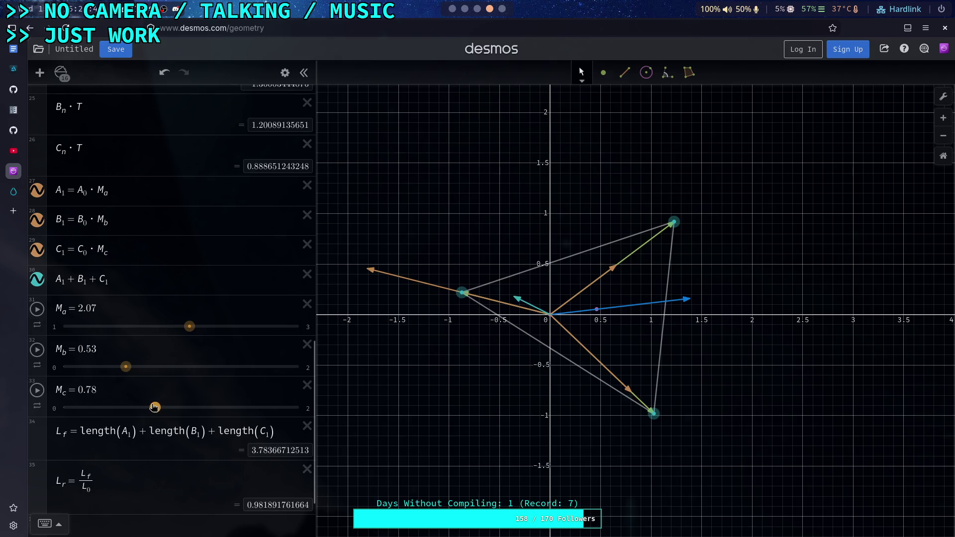
left_click_drag(127, 368, 142, 371)
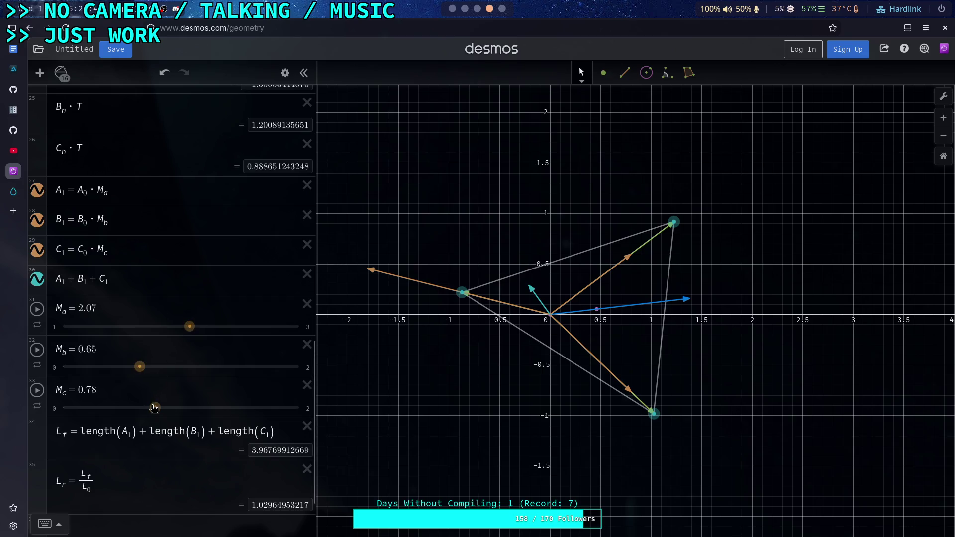
mouse_move(155, 409)
left_mouse_down()
mouse_move(182, 412)
mouse_move(140, 408)
left_mouse_up()
left_click_drag(140, 367, 145, 373)
left_click_drag(192, 329, 150, 330)
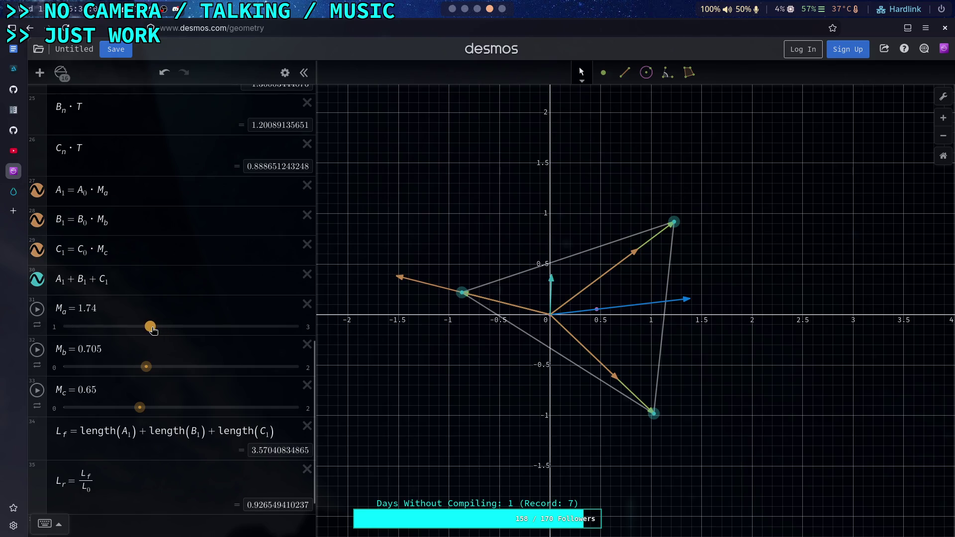
left_click_drag(148, 371, 153, 370)
left_click_drag(141, 409, 165, 409)
left_click_drag(153, 374, 136, 376)
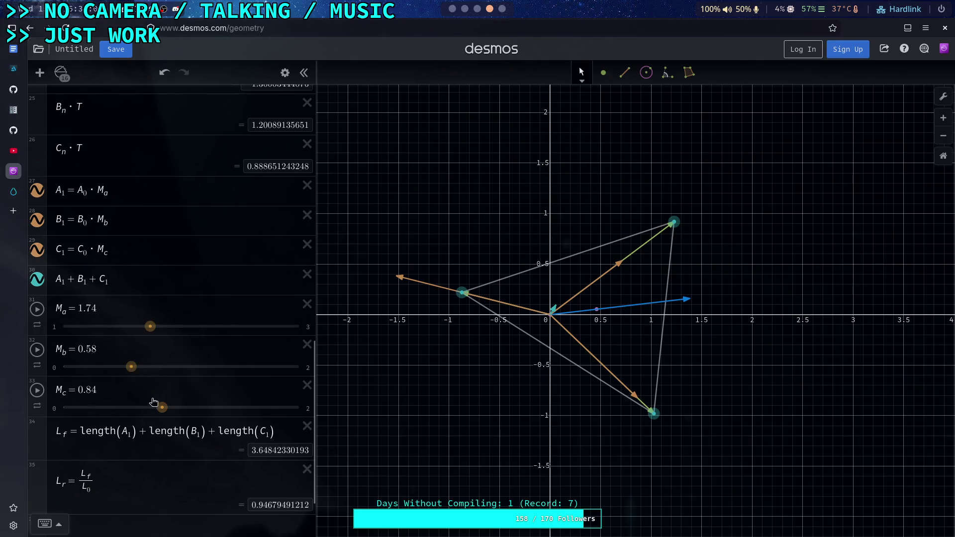
left_click_drag(162, 409, 166, 409)
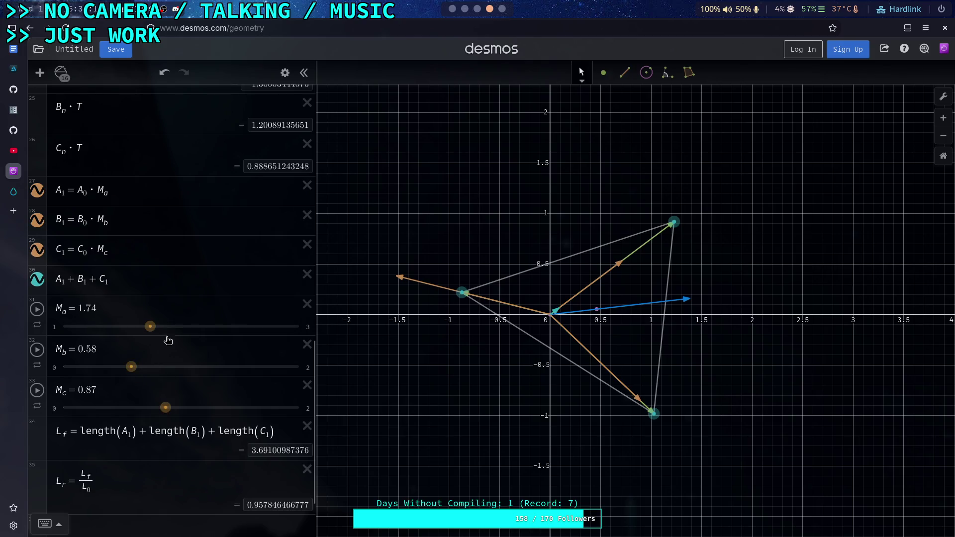
left_click_drag(156, 333, 176, 333)
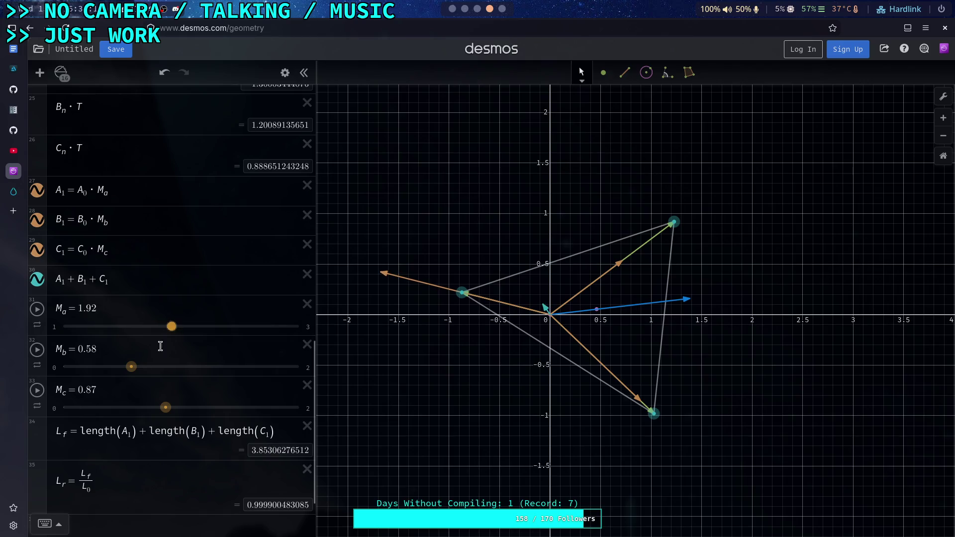
left_click_drag(132, 368, 131, 371)
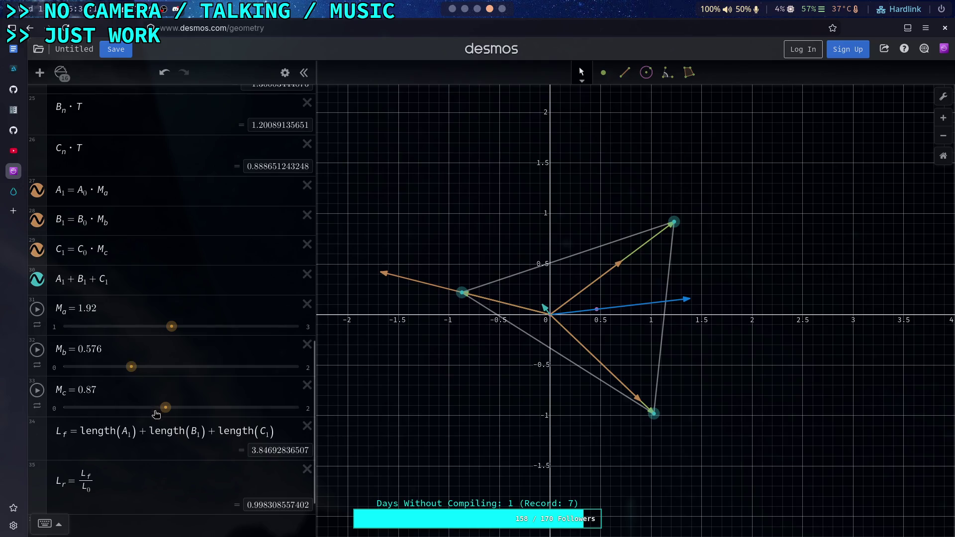
left_click_drag(165, 413, 176, 410)
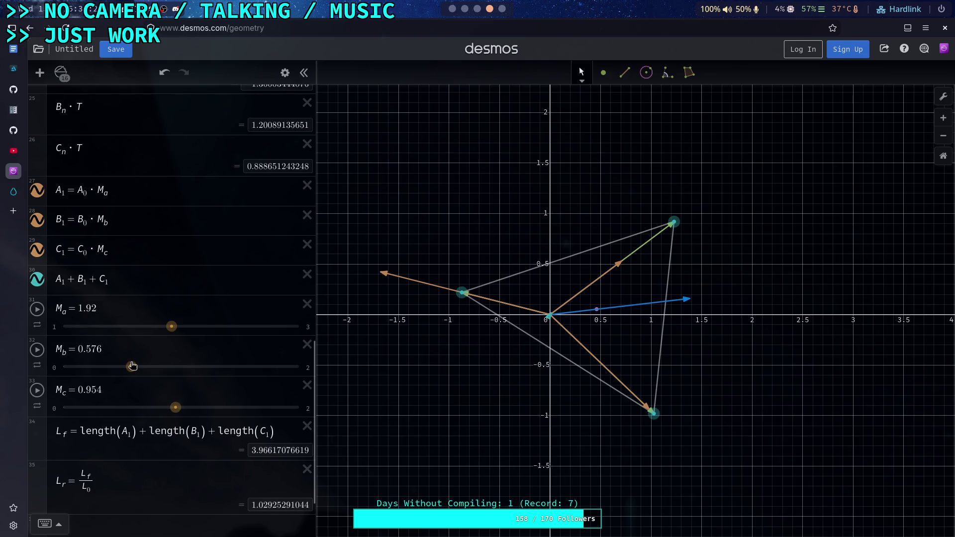
left_click_drag(133, 368, 124, 368)
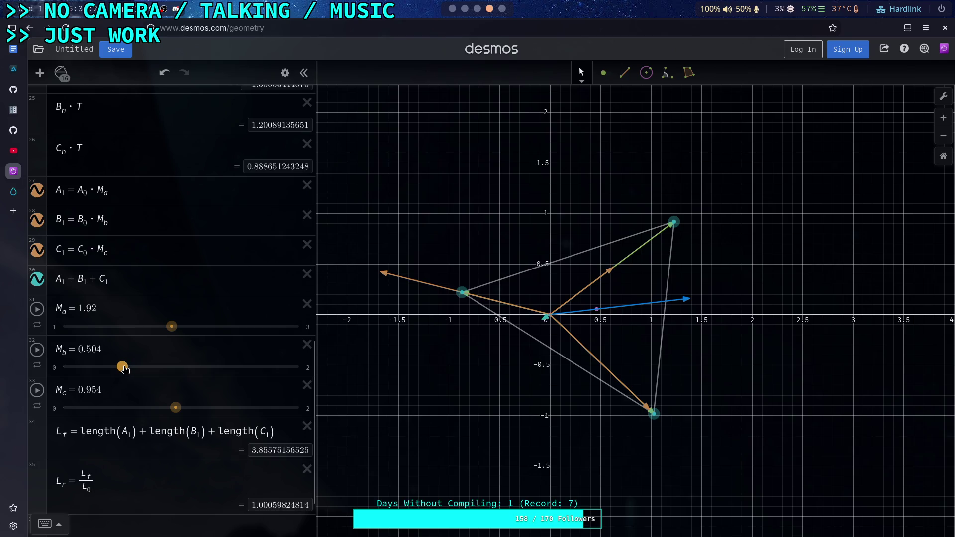
left_click_drag(178, 410, 174, 409)
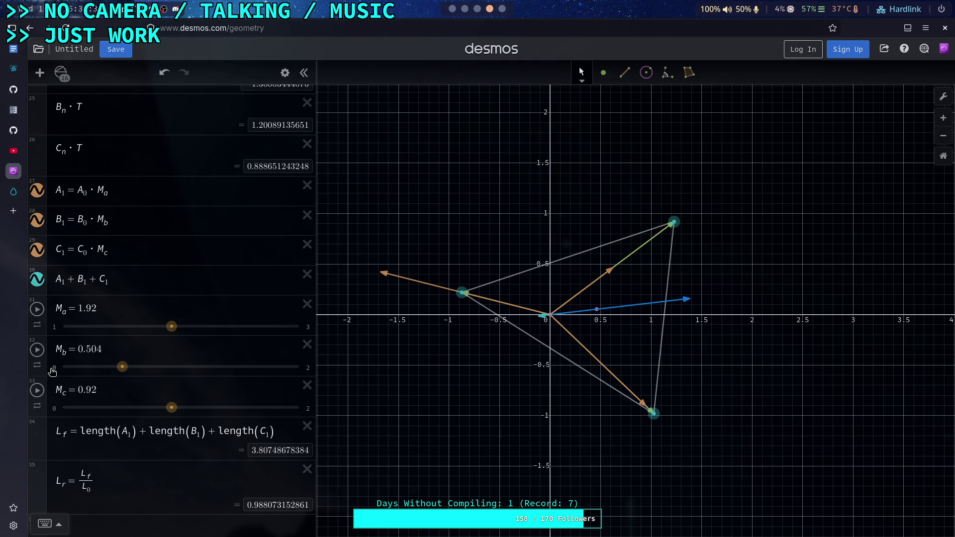
left_click(52, 369)
Narrow the slider ranges: Mb 0.2–1, Mc 0.5–1, Ma 1.5–2
type(".4")
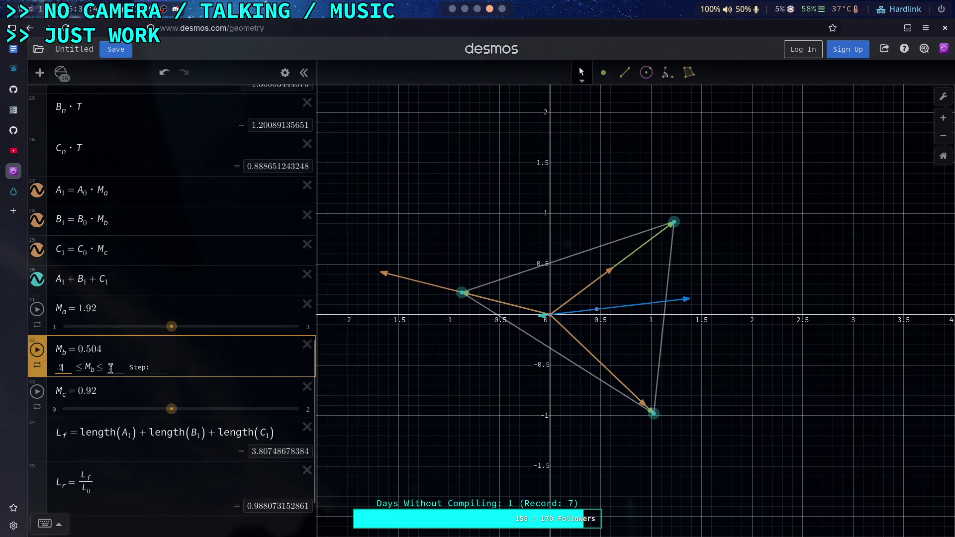
type("1")
key("Return")
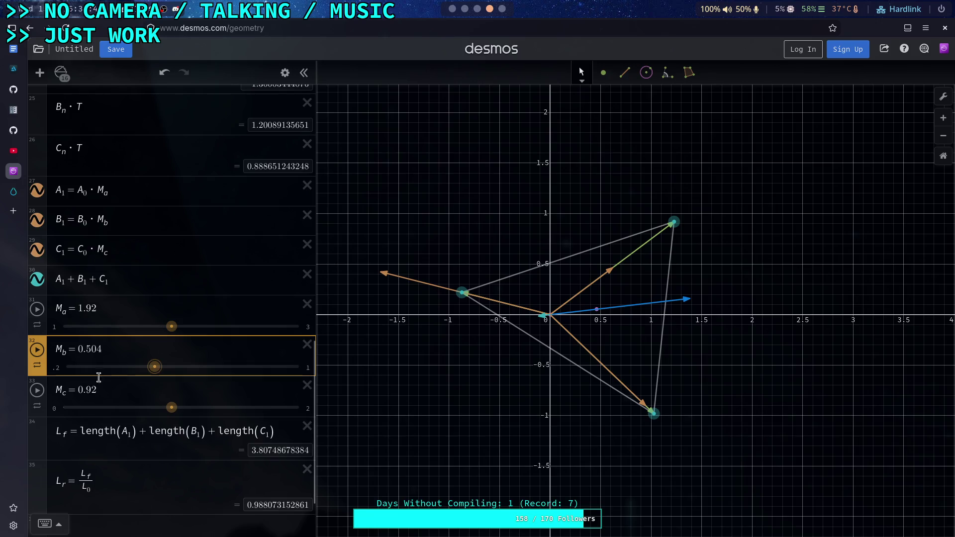
left_click(55, 408)
type("1")
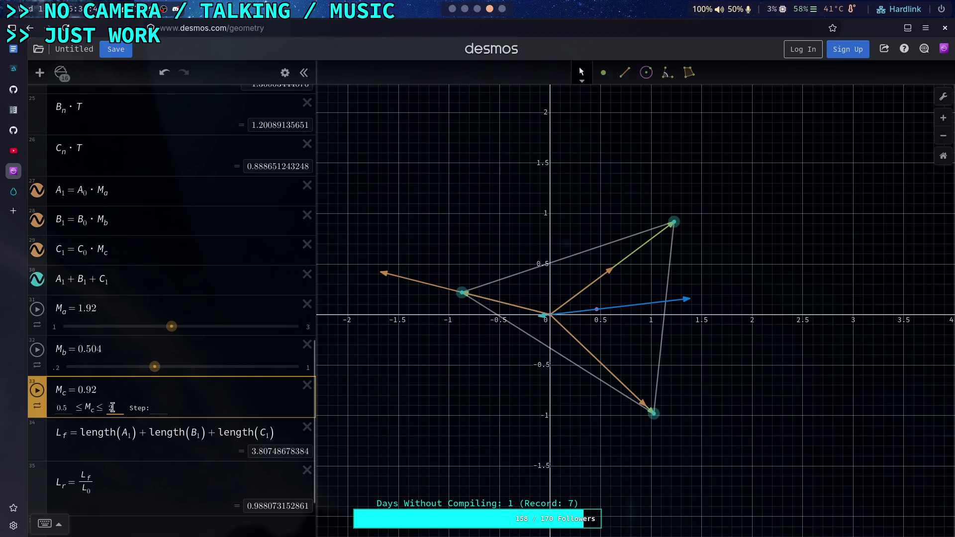
key("Return")
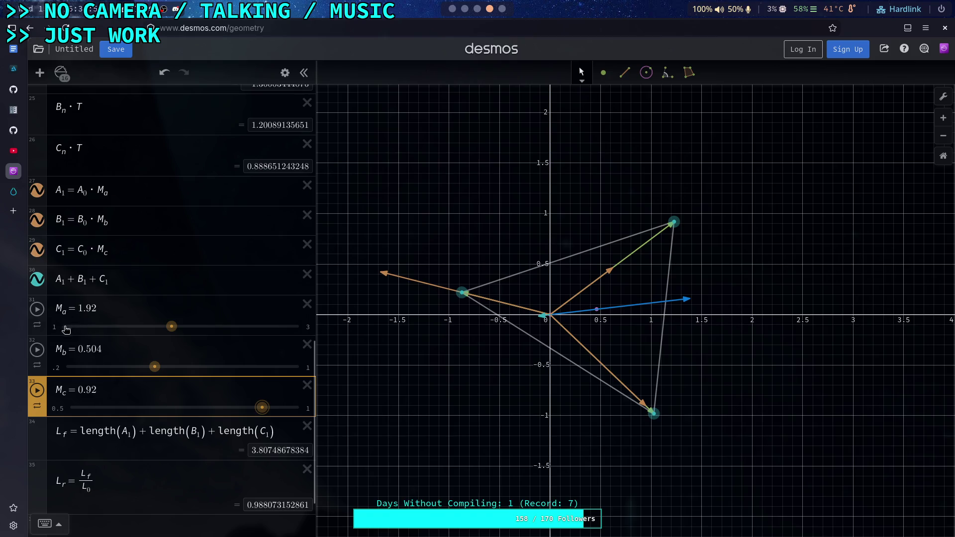
left_click(56, 328)
left_click(108, 327)
left_click(70, 329)
type(".5")
key("Return")
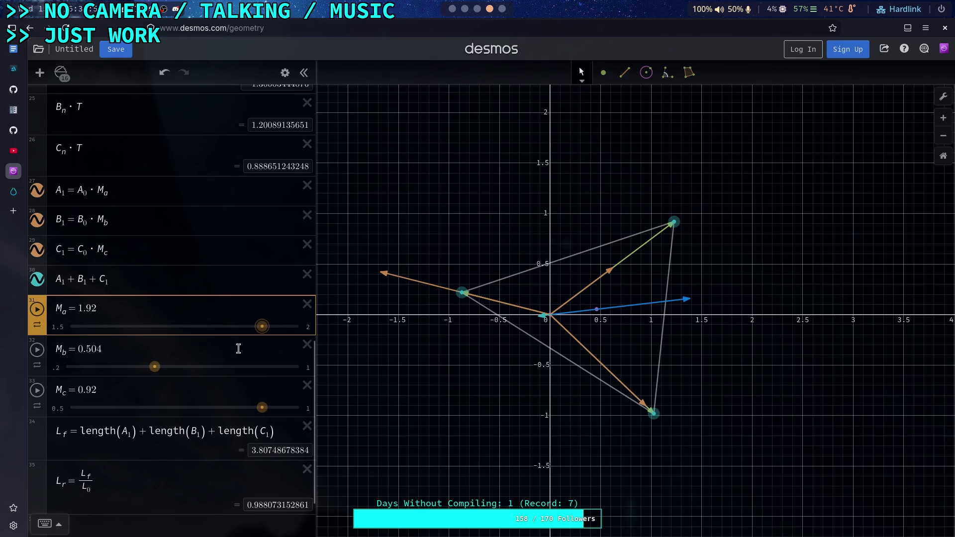
Retune sliders to Ma = 1.833, Mb = 0.586, Mc = 0.897, giving Lr ≈ 0.992
left_click_drag(256, 335, 201, 339)
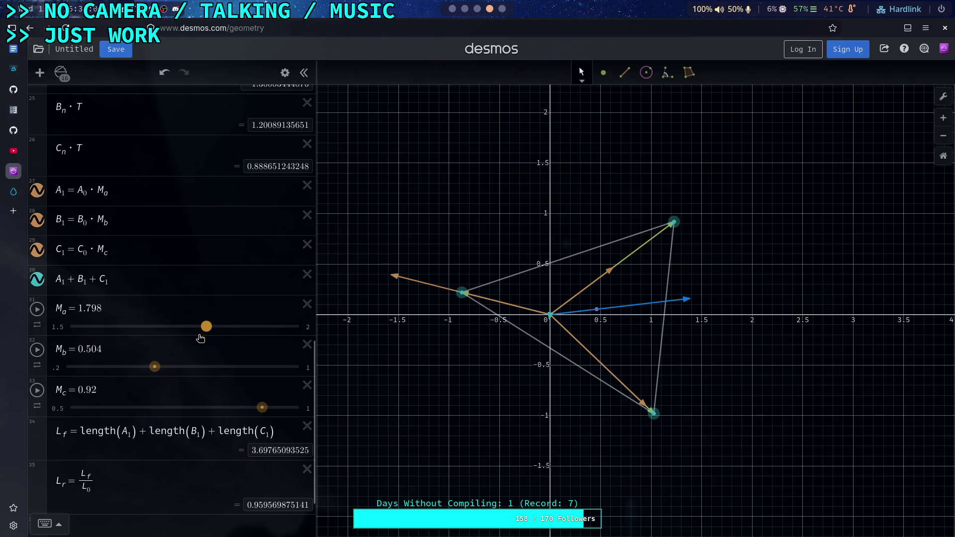
left_click_drag(155, 366, 179, 366)
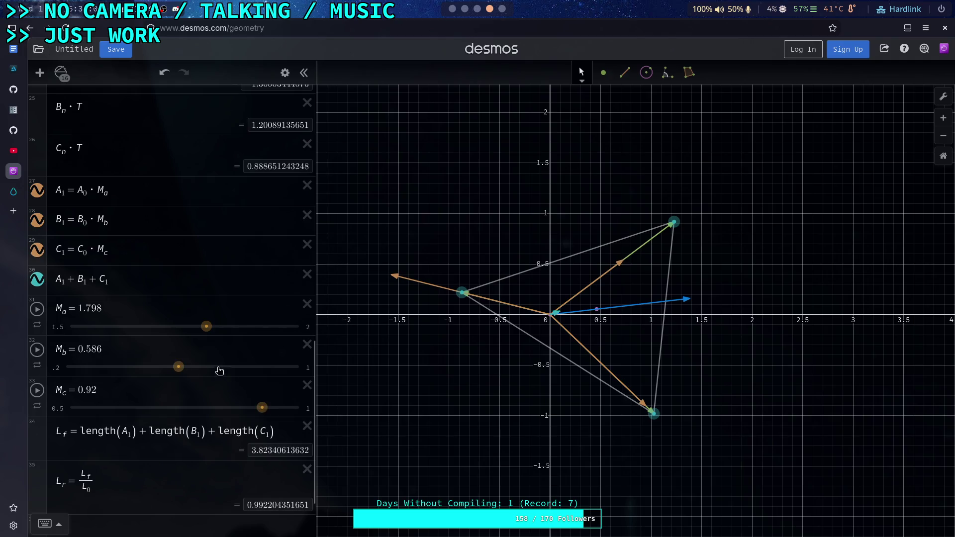
left_click_drag(207, 329, 222, 327)
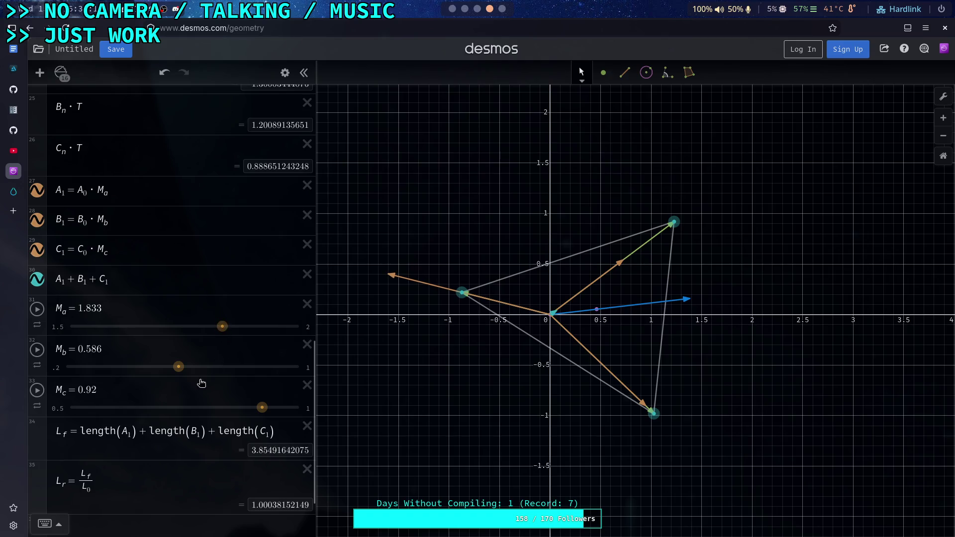
left_click_drag(259, 409, 248, 410)
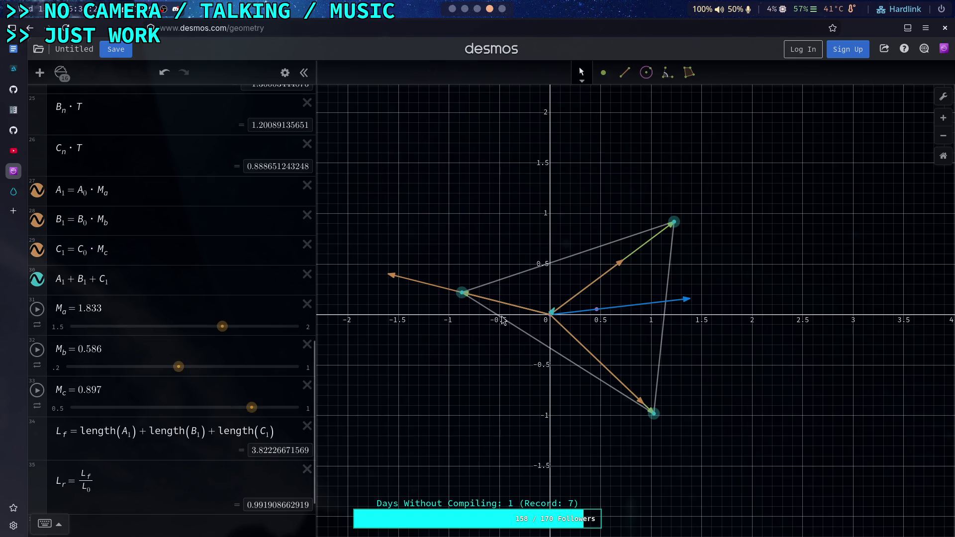
scroll(523, 318, "up", 5)
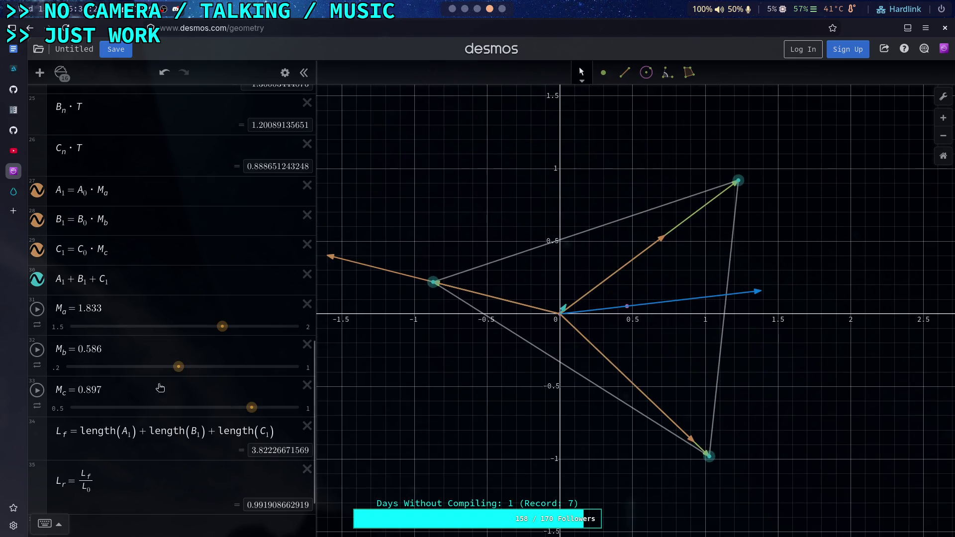
left_click(56, 280)
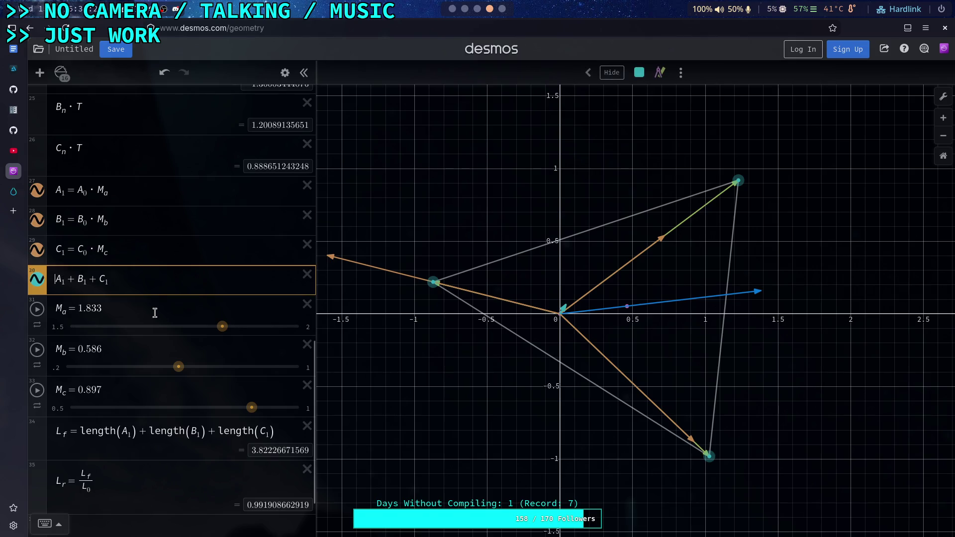
Add a row below Lf computing length(A₁ + B₁ + C₁), about 0.0749
left_click(285, 436)
key("Return")
type("length")
type("(A_1 ")
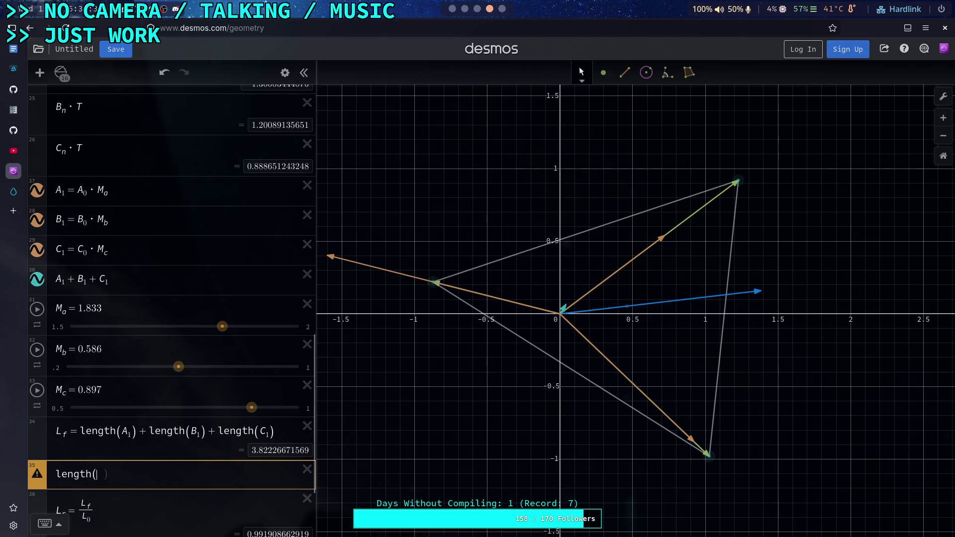
type("+ B_1 ")
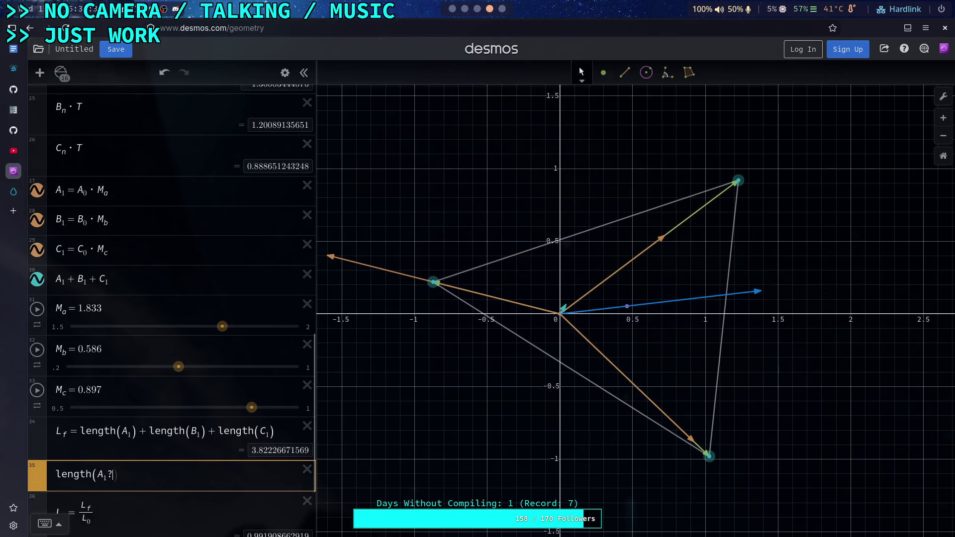
type("+ C_1)")
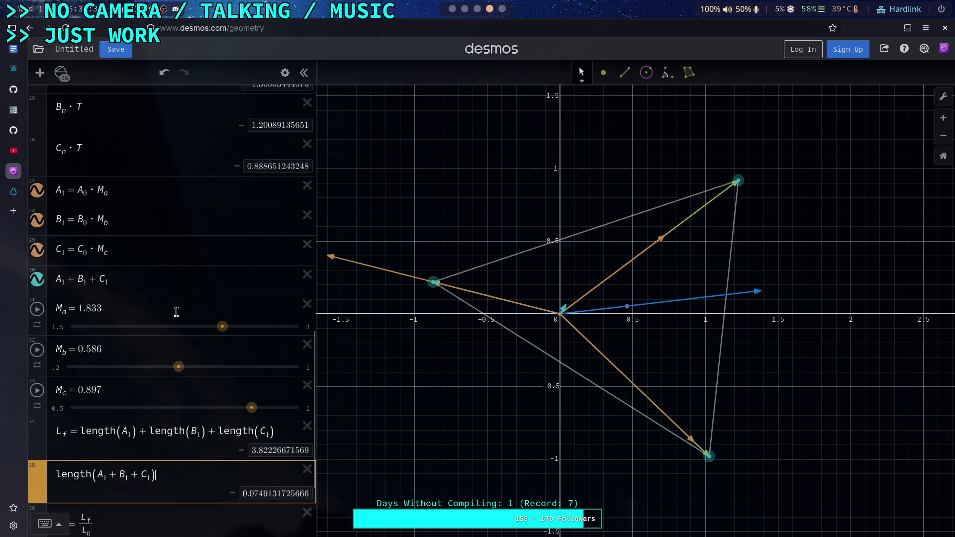
scroll(180, 312, "down", 3)
scroll(209, 219, "up", 1)
left_click(136, 240)
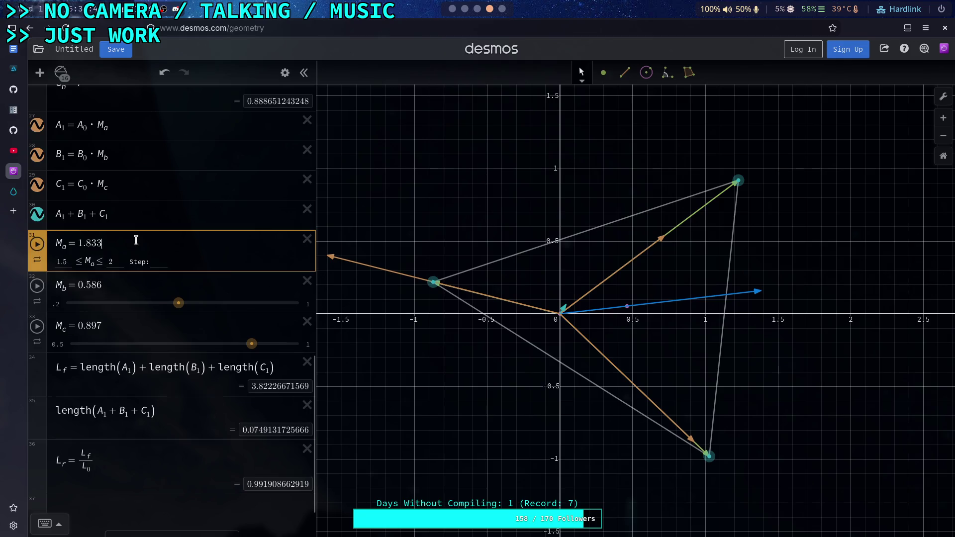
Drag the sliders to Ma 1.876, Mb 0.54 and Mc 0.938, bringing L_r near 0.9988
key("Up")
key("Up")
left_click_drag(227, 266, 229, 266)
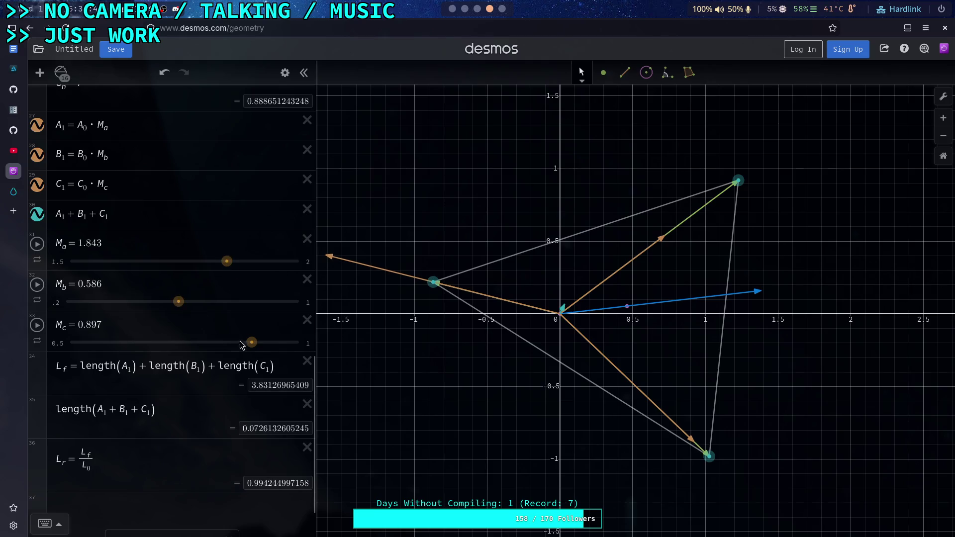
left_click_drag(180, 299, 168, 304)
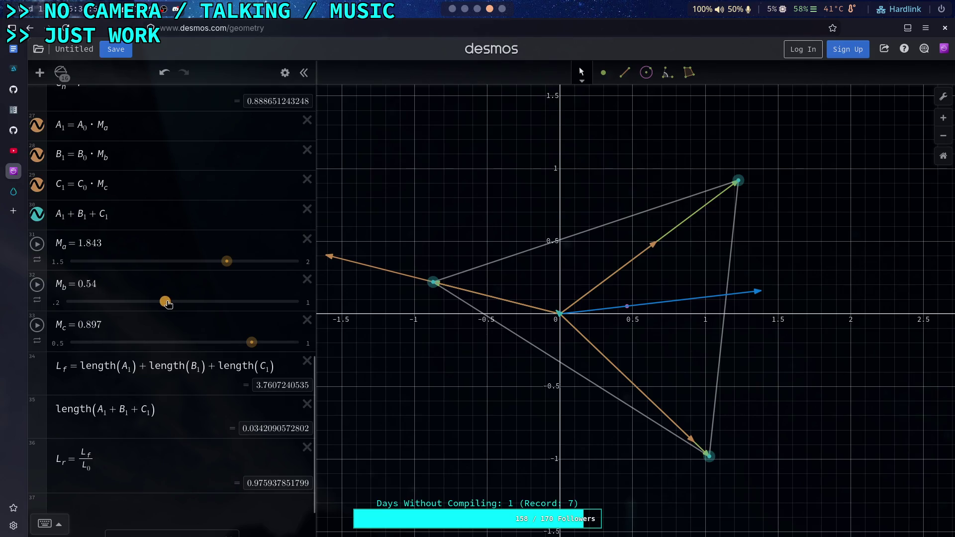
left_click_drag(252, 346, 270, 347)
left_click_drag(232, 266, 245, 264)
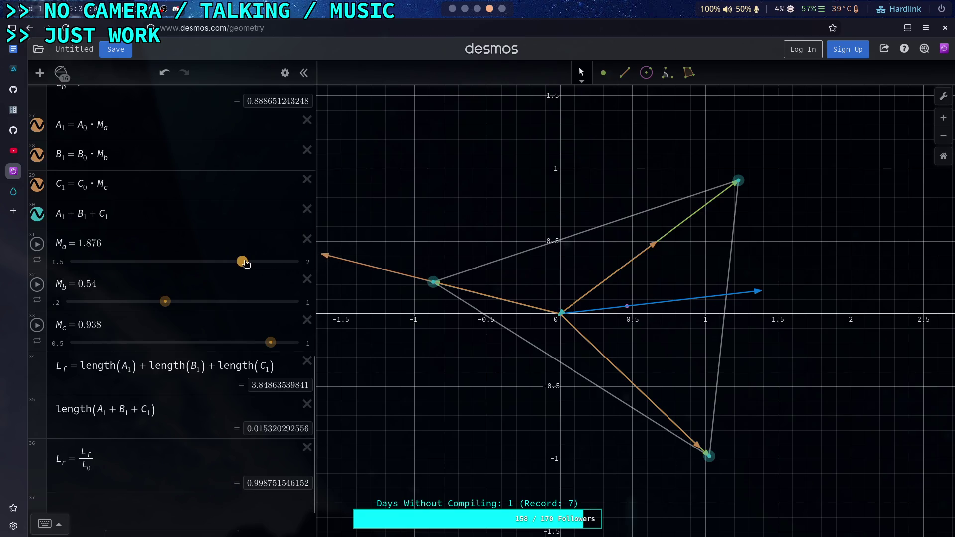
Zoom into the origin, set Mb to 0.547, and narrow Ma's slider range to 1.6–1.9
scroll(562, 314, "up", 10)
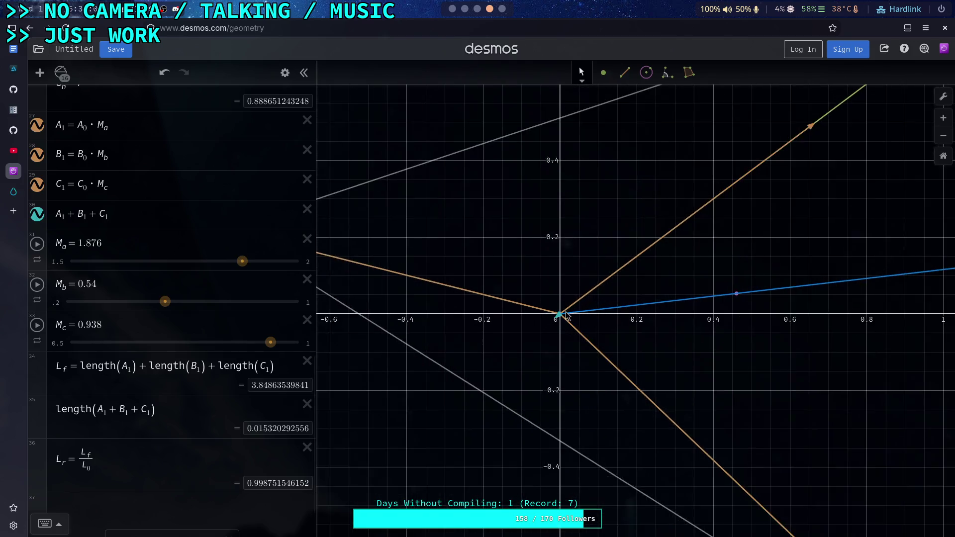
scroll(564, 315, "up", 4)
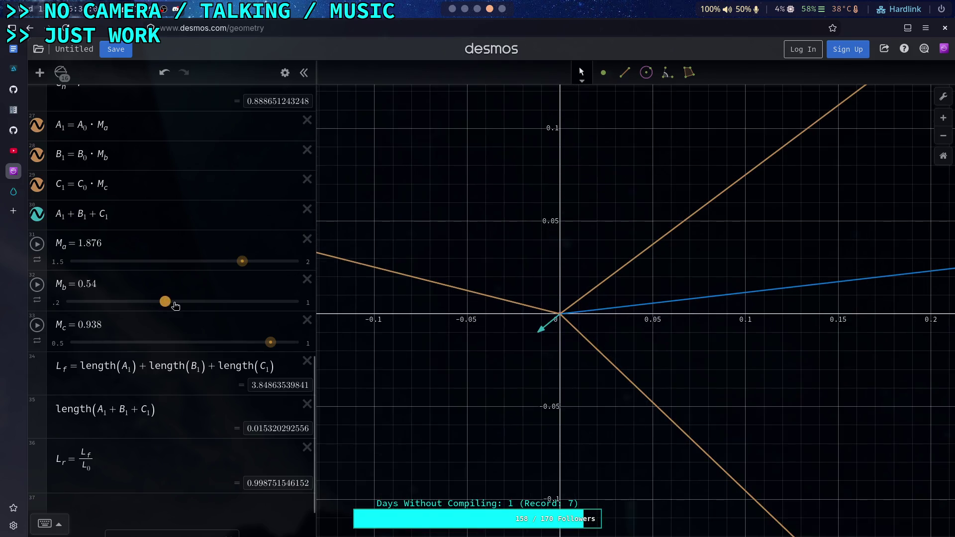
left_click_drag(169, 305, 171, 304)
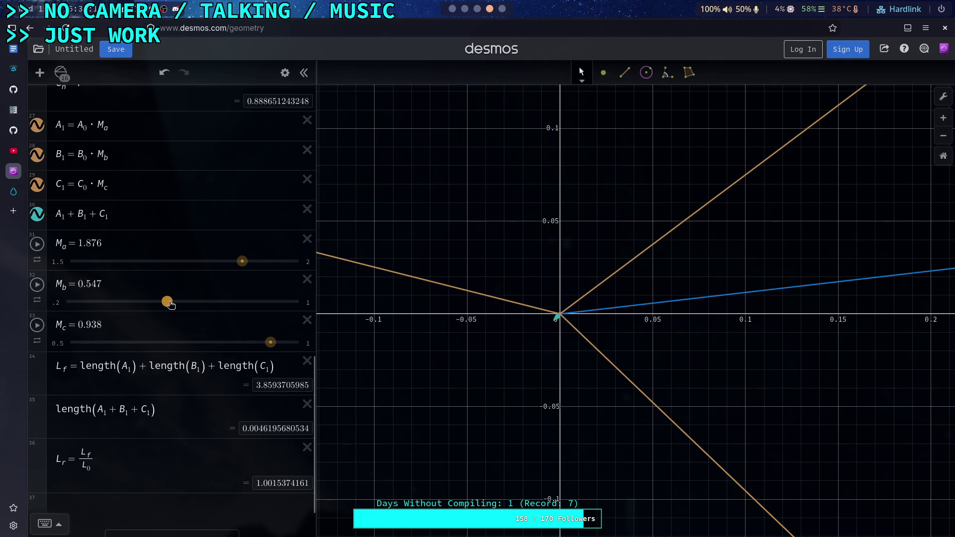
scroll(554, 315, "up", 3)
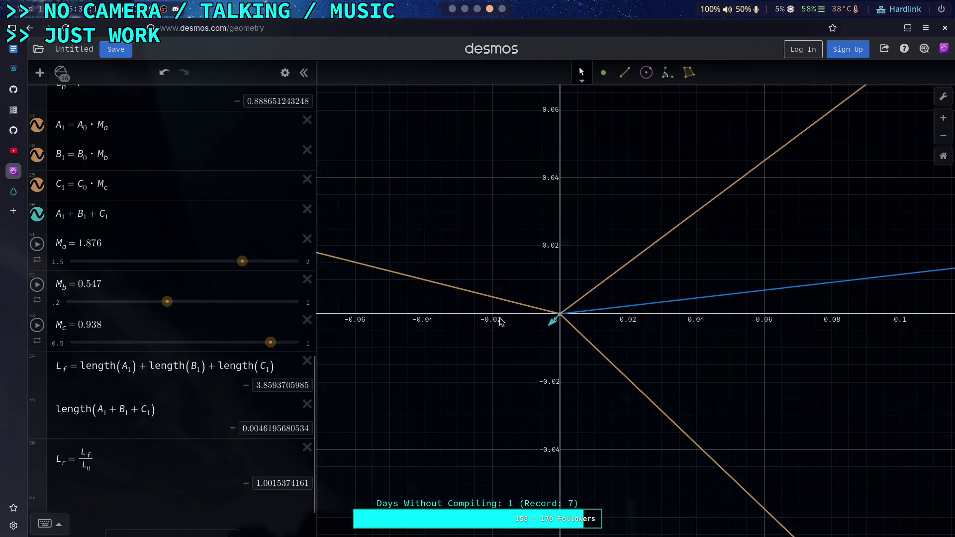
left_click(61, 263)
left_click(109, 261)
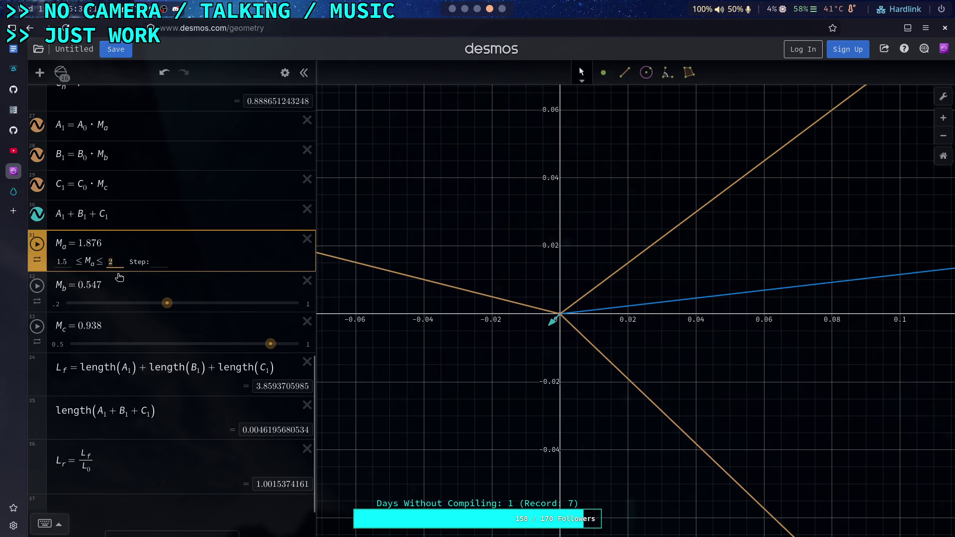
type("1.9")
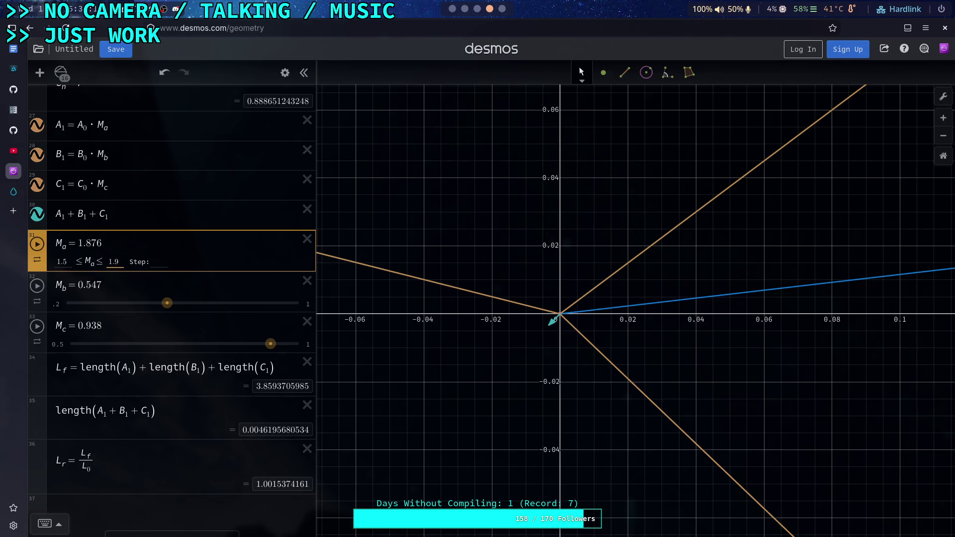
left_click(61, 262)
type("1.6")
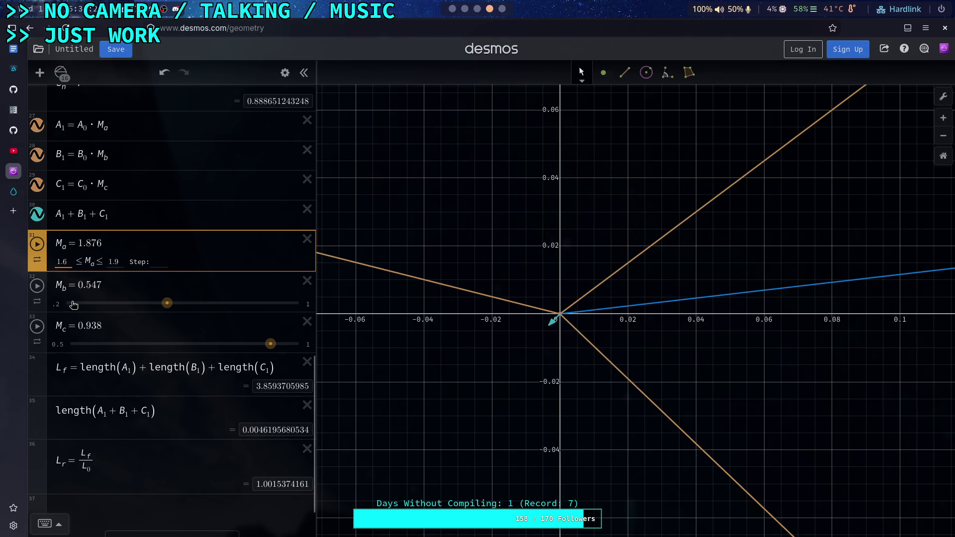
Narrow Mb's slider range to .4–0.7 and Mc's range to 0.8–1
left_click(58, 305)
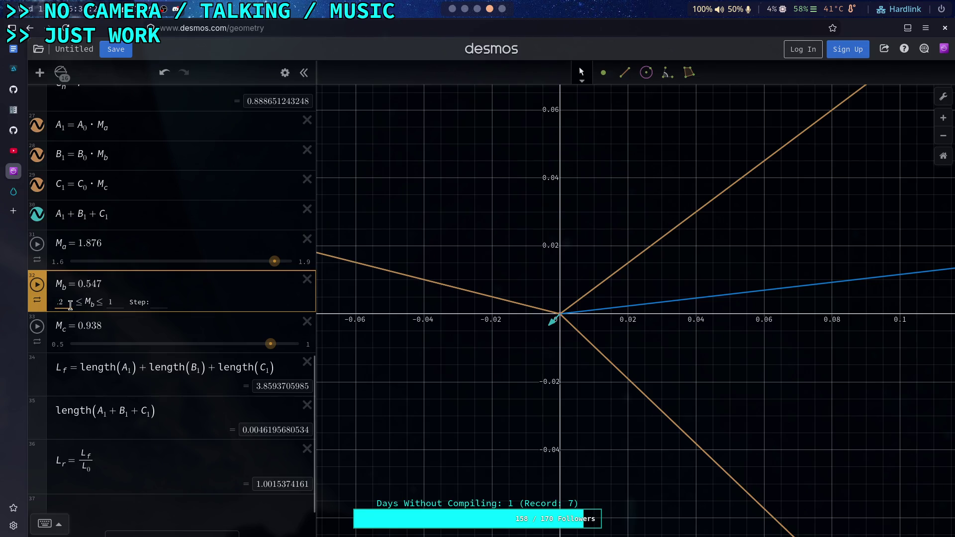
type(".4")
key("BackSpace")
type("4")
left_click(102, 304)
key("BackSpace")
type("0.7")
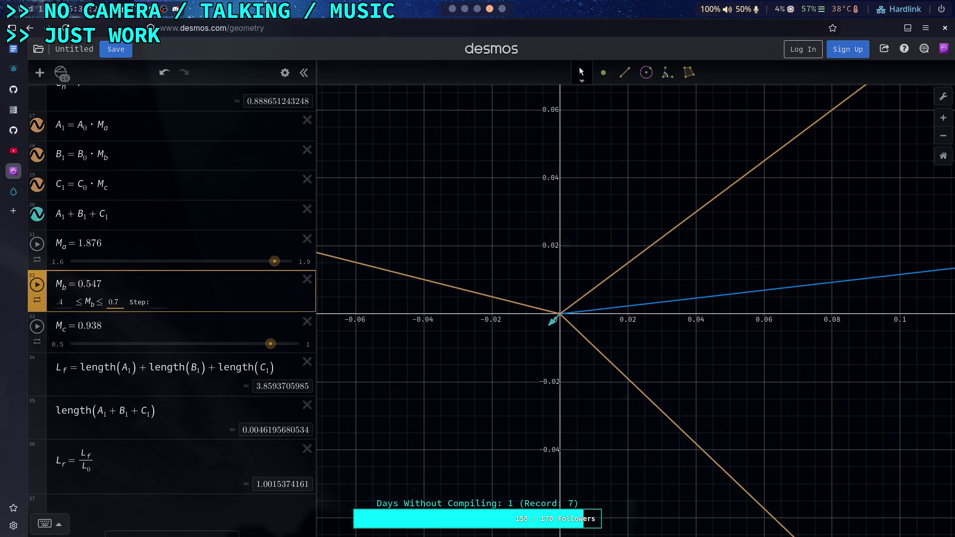
left_click(56, 345)
left_click(66, 345)
key("BackSpace")
type("8")
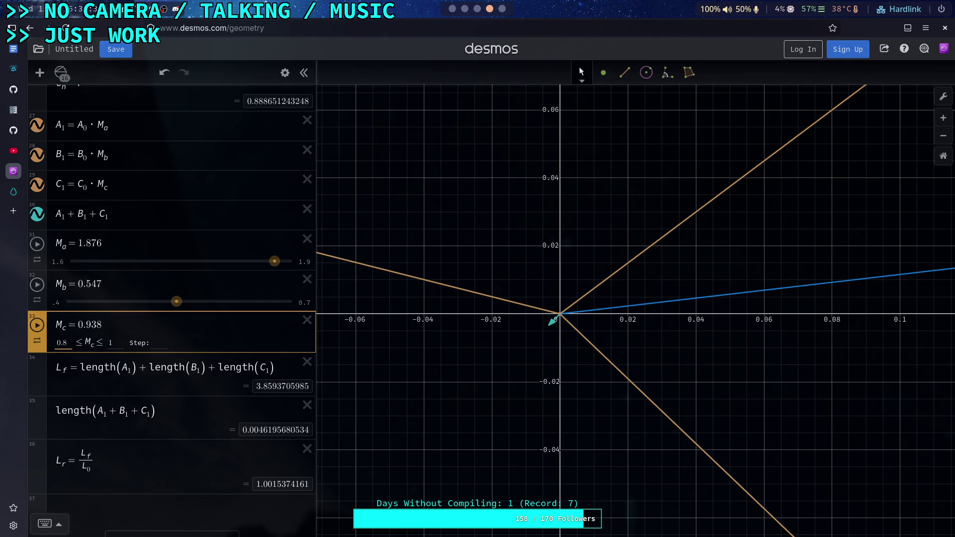
key("Return")
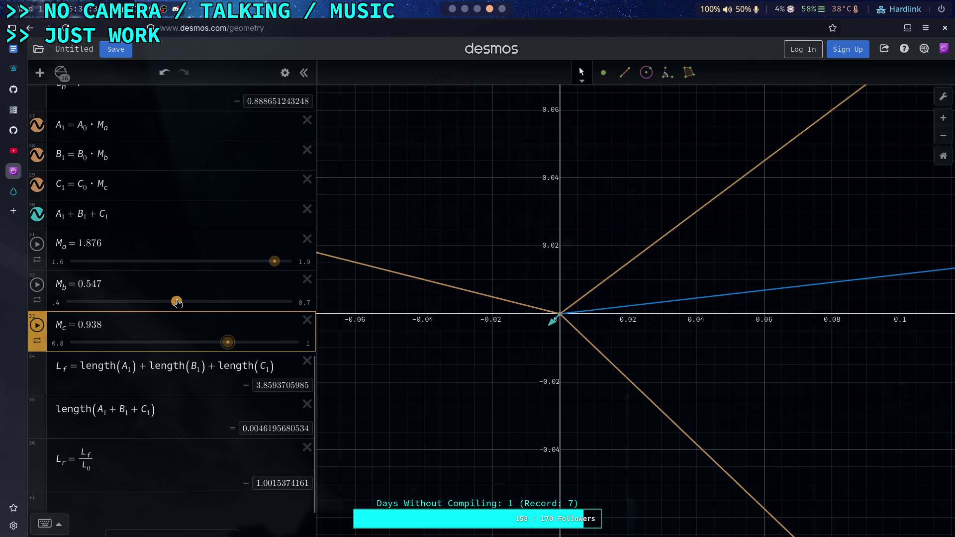
Fine-tune the sliders to Ma 1.868, Mb 0.548 and Mc 0.9345
left_click_drag(177, 302, 179, 302)
left_click_drag(273, 261, 272, 263)
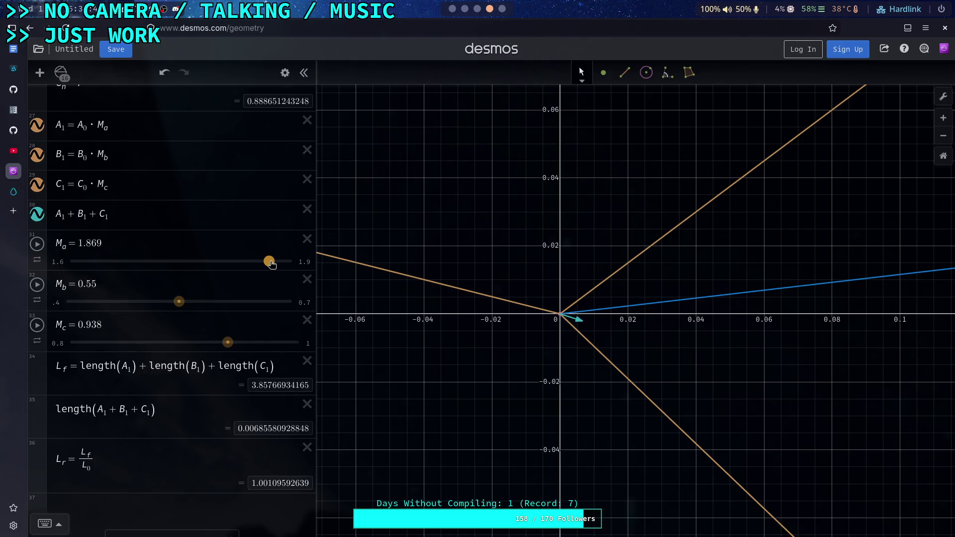
left_click_drag(271, 263, 277, 265)
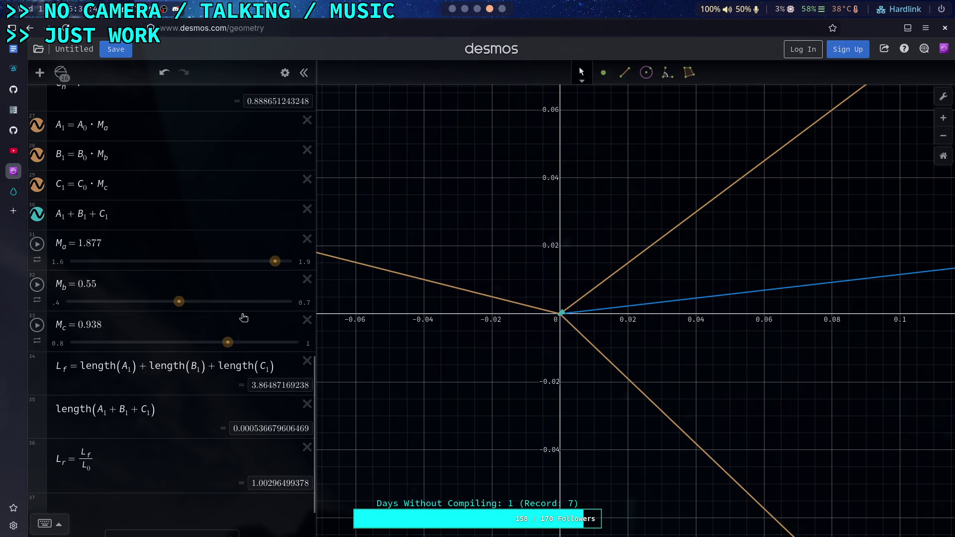
left_click_drag(228, 344, 224, 344)
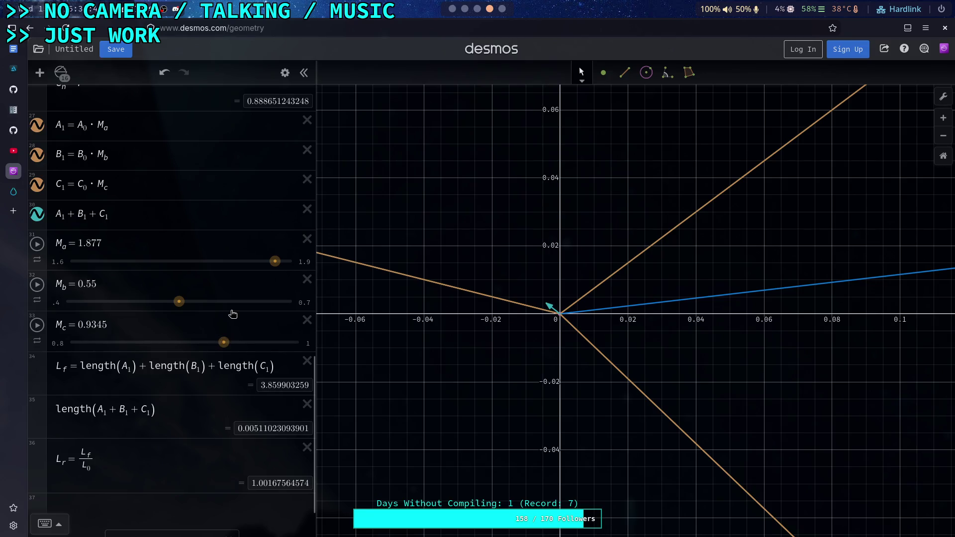
left_click_drag(180, 305, 179, 305)
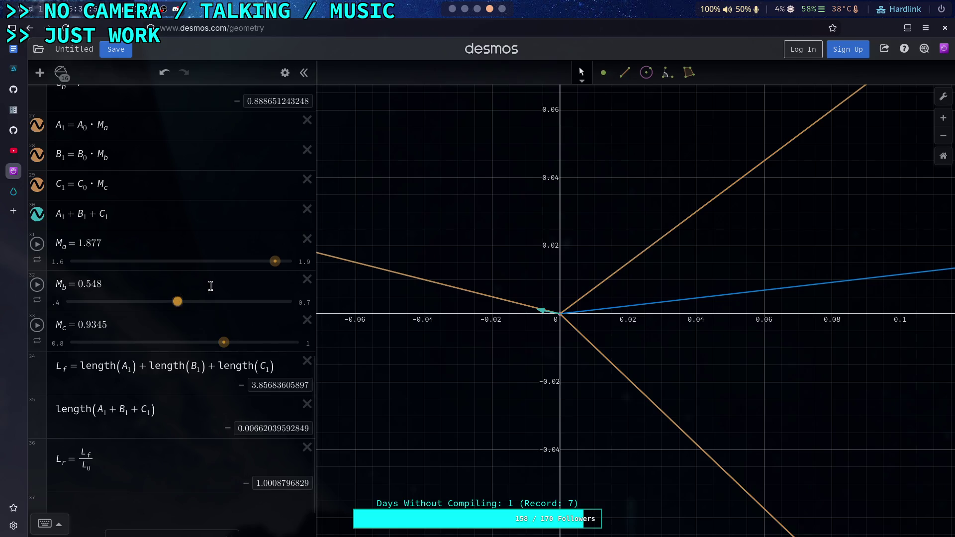
left_click_drag(274, 262, 268, 265)
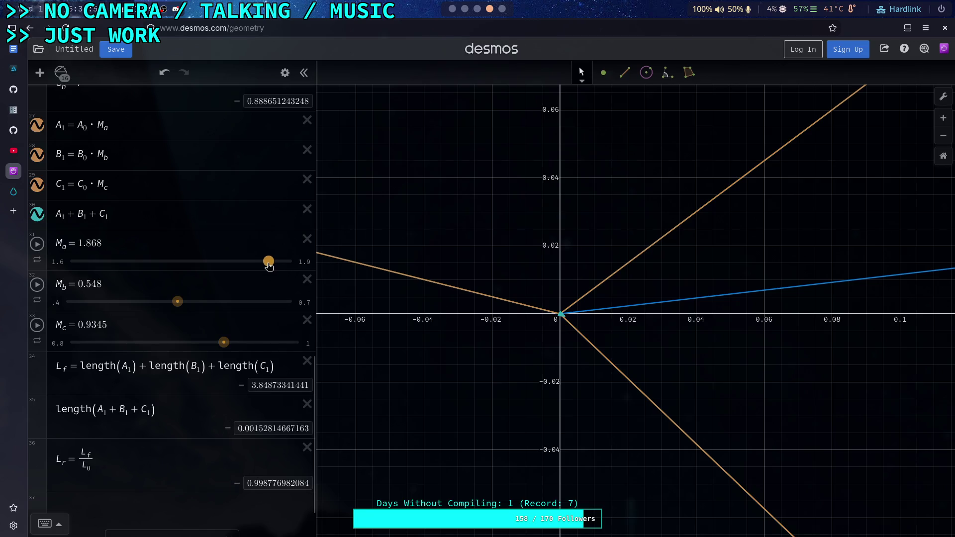
Raise Ma's slider minimum to 1.7
scroll(419, 364, "down", 3)
scroll(517, 356, "down", 8)
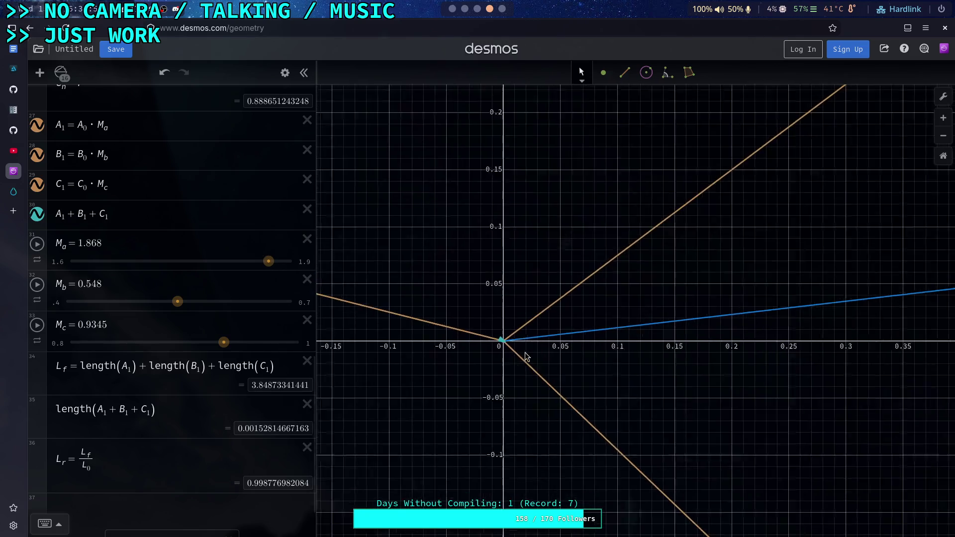
scroll(529, 356, "up", 5)
left_click(60, 262)
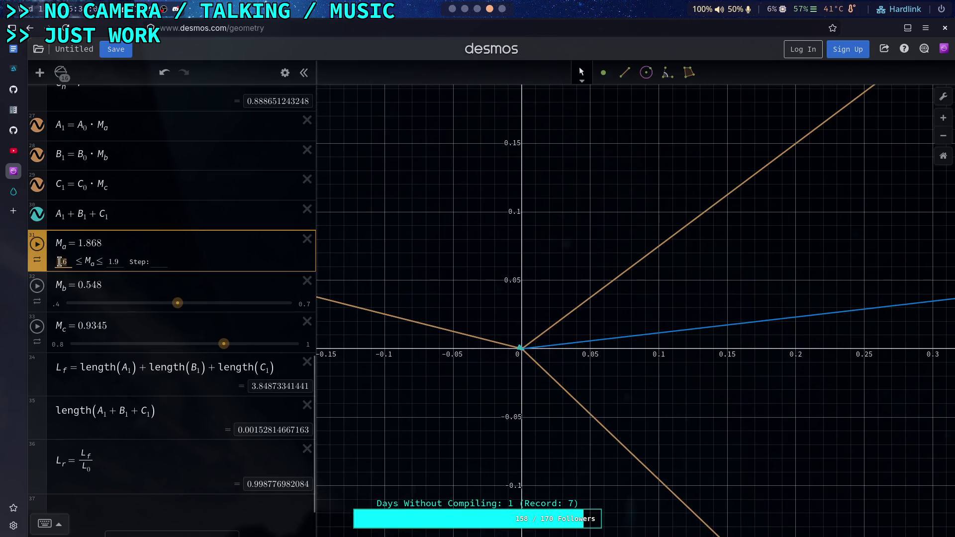
key("BackSpace")
type("7")
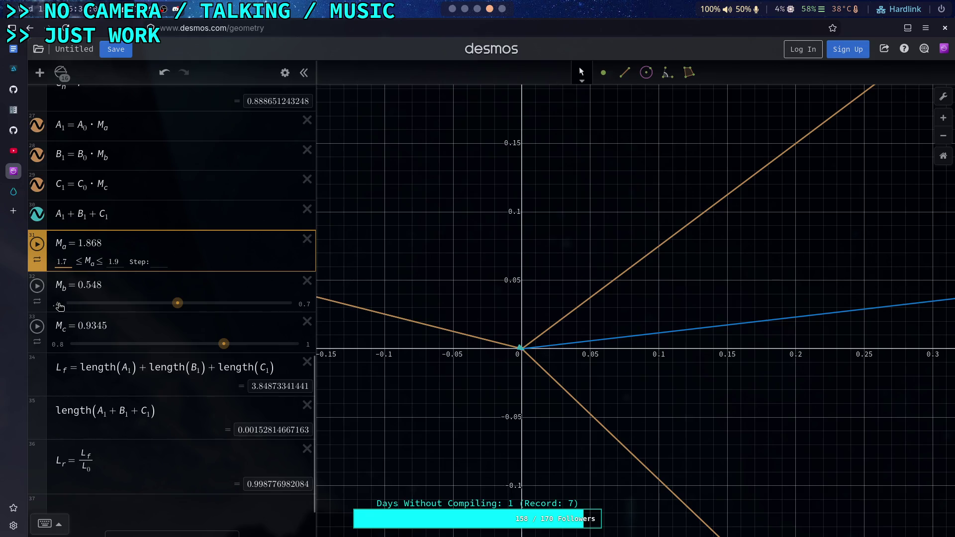
Lower Mb's slider maximum to 0.6 and narrow Mc's range to 0.85–0.98
left_click(58, 304)
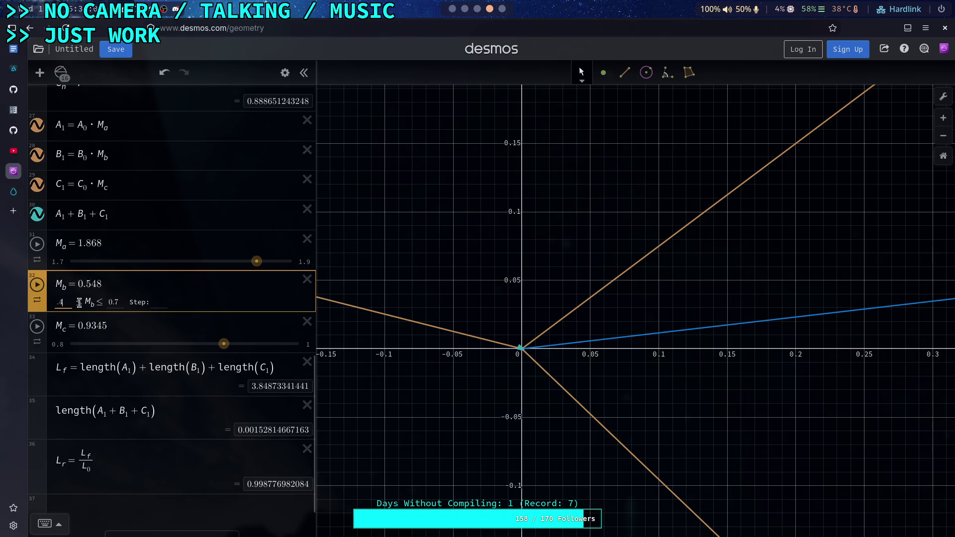
left_click(120, 302)
key("BackSpace")
type("6")
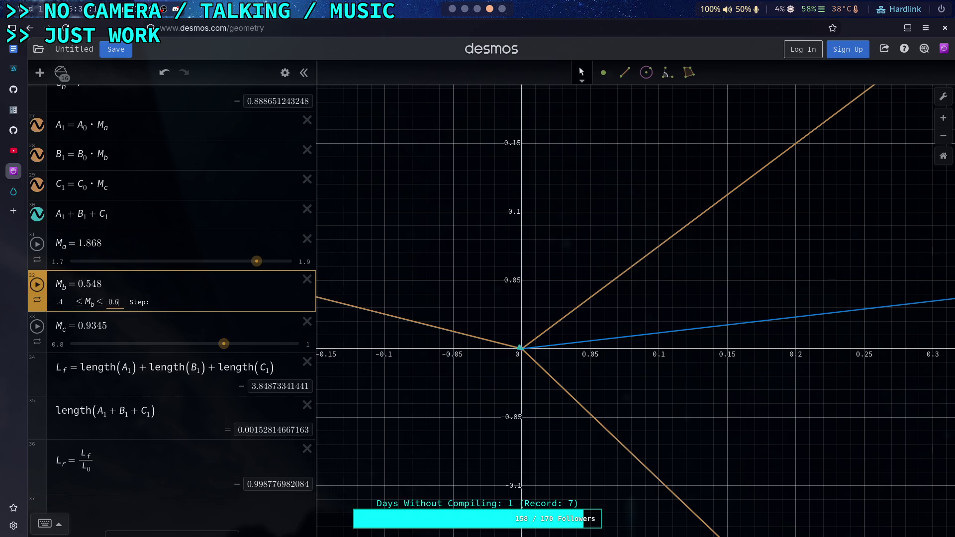
left_click(59, 344)
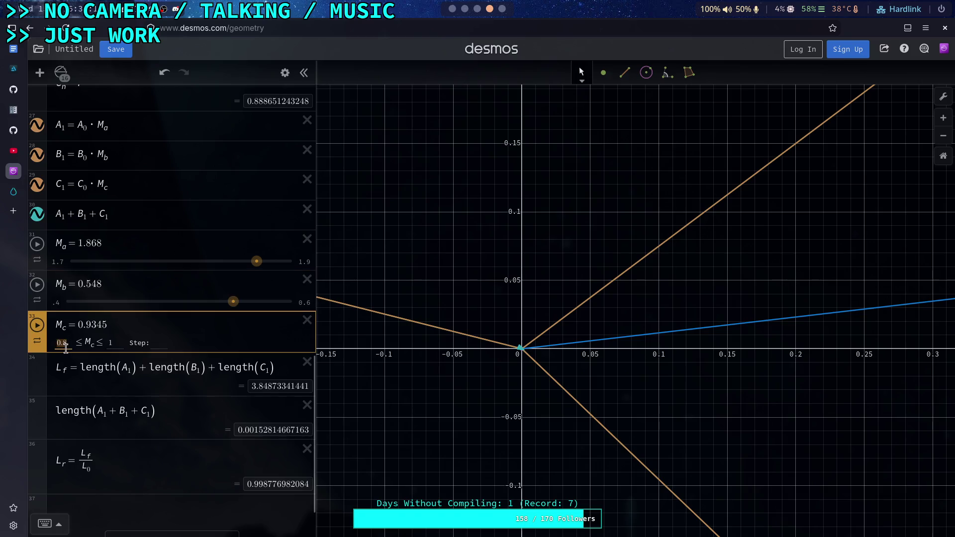
left_click(121, 344)
key("BackSpace")
type("0")
type("5")
type("98")
left_click(68, 343)
type("5")
key("Return")
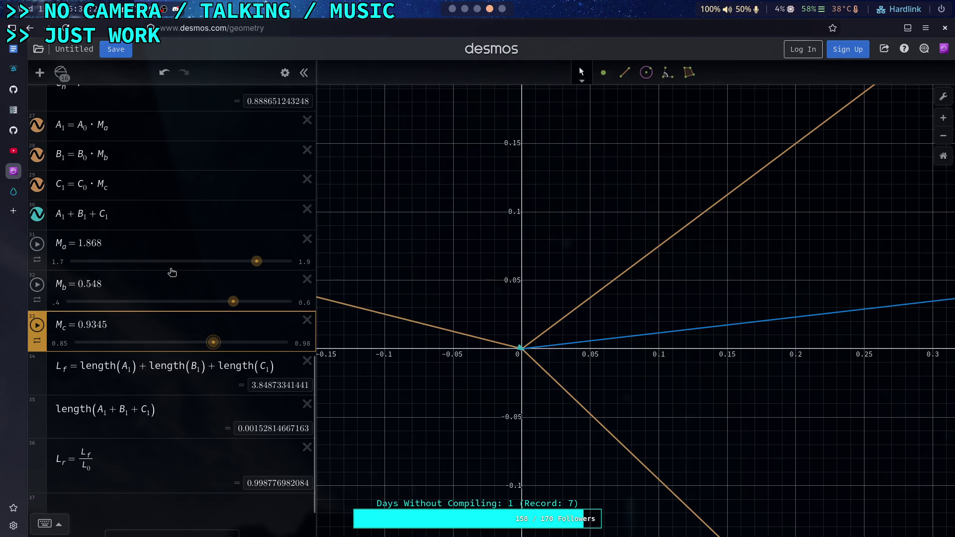
Narrow Ma's range to 1.8–1.9 and nudge Ma up to 1.869
scroll(533, 351, "up", 5)
scroll(533, 352, "up", 5)
scroll(509, 359, "up", 1)
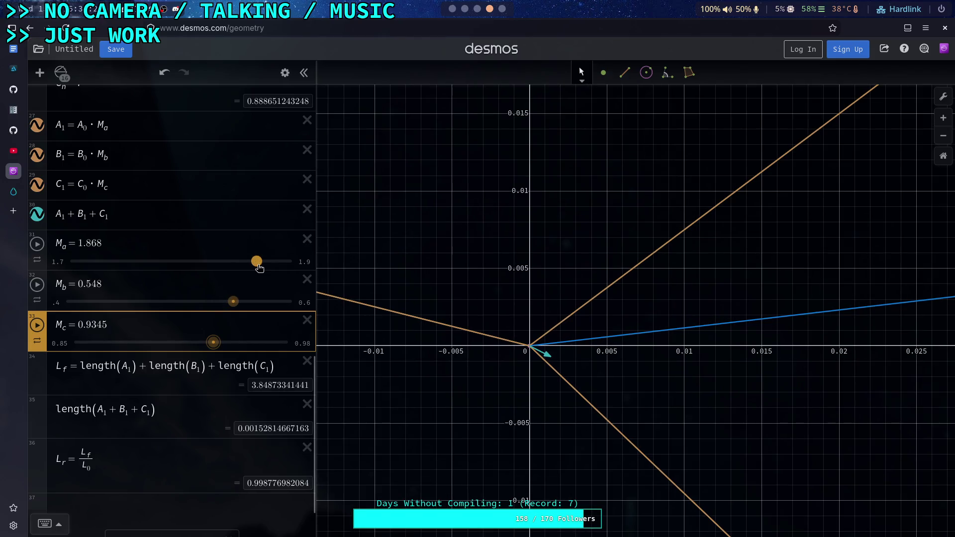
left_click(59, 262)
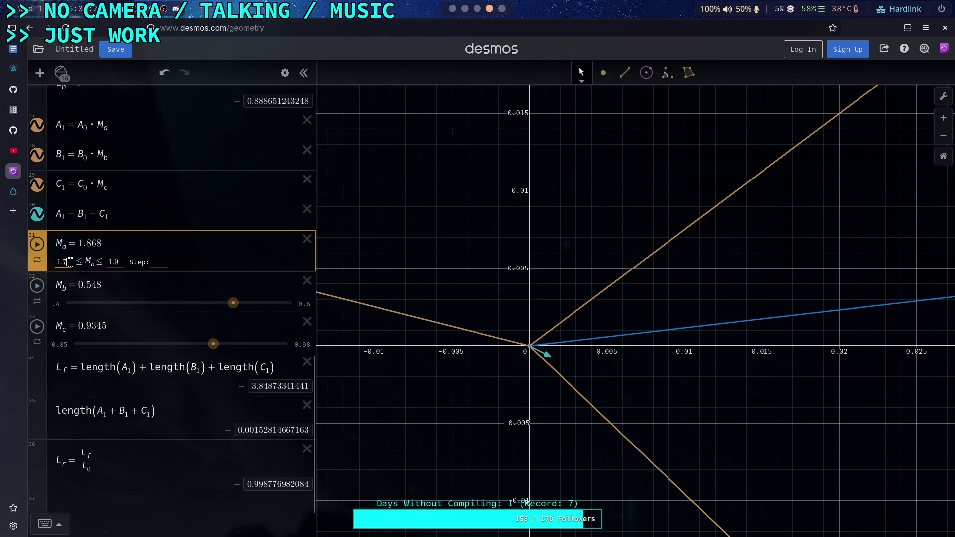
type(".8")
key("Return")
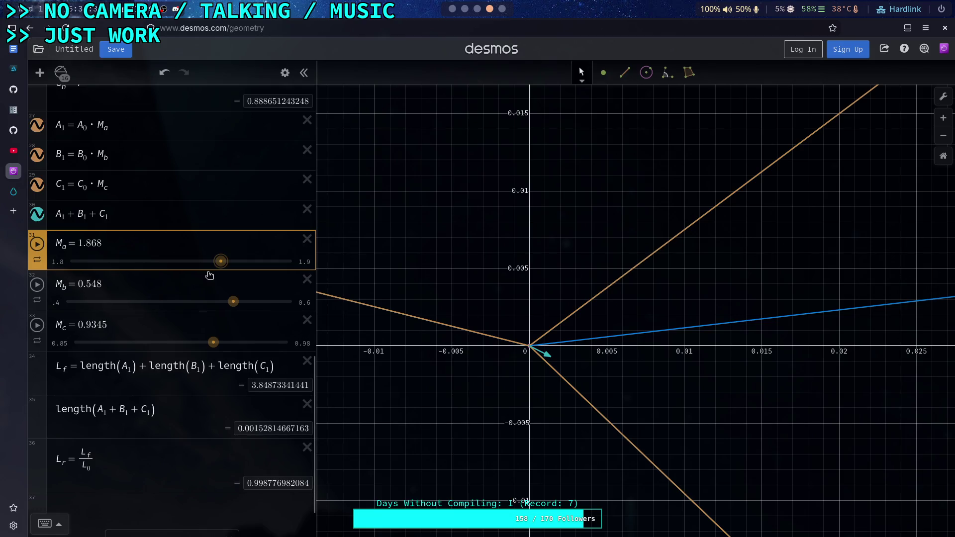
left_click(223, 261)
left_click_drag(224, 262, 229, 262)
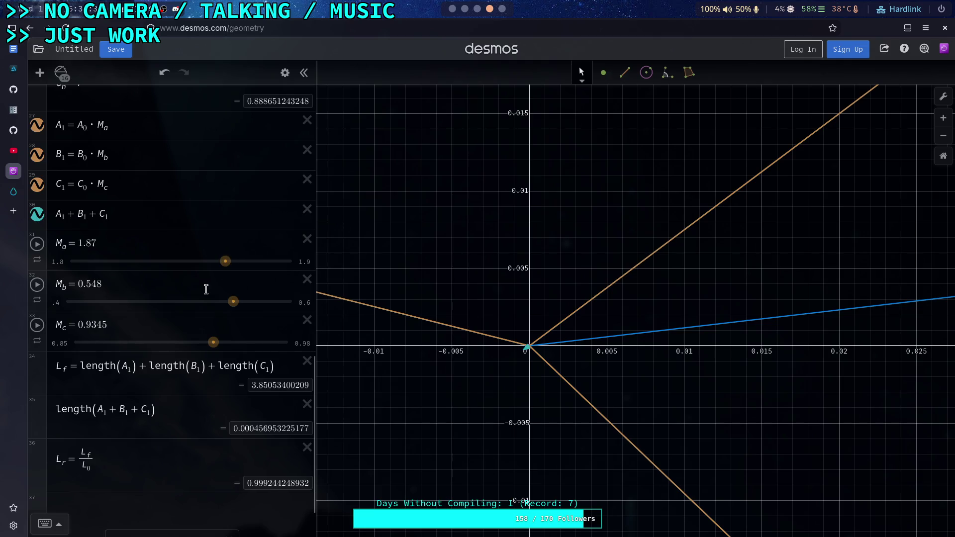
Narrow Ma's range to 1.85–1.9 and confirm Mb's range of .5–0.6
left_click(59, 262)
left_click(74, 261)
type("5")
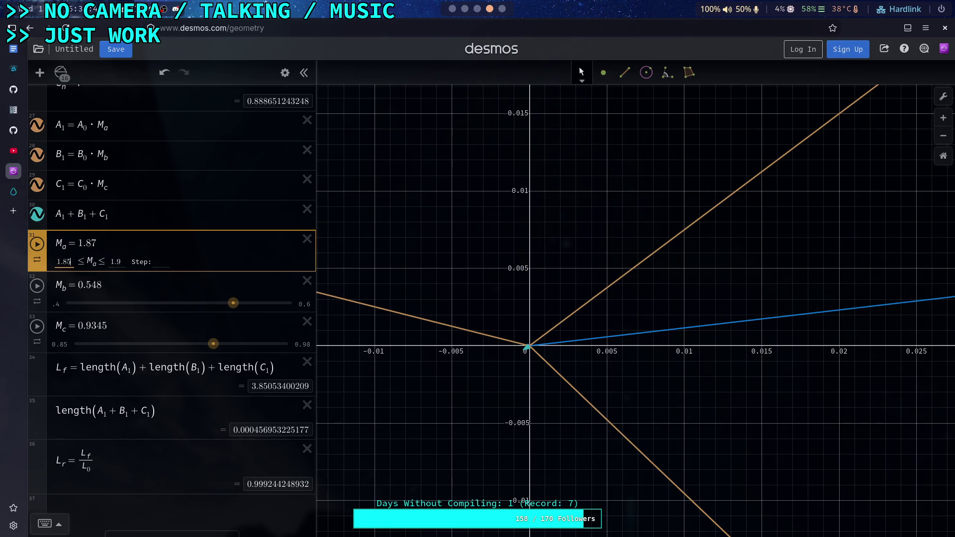
key("Return")
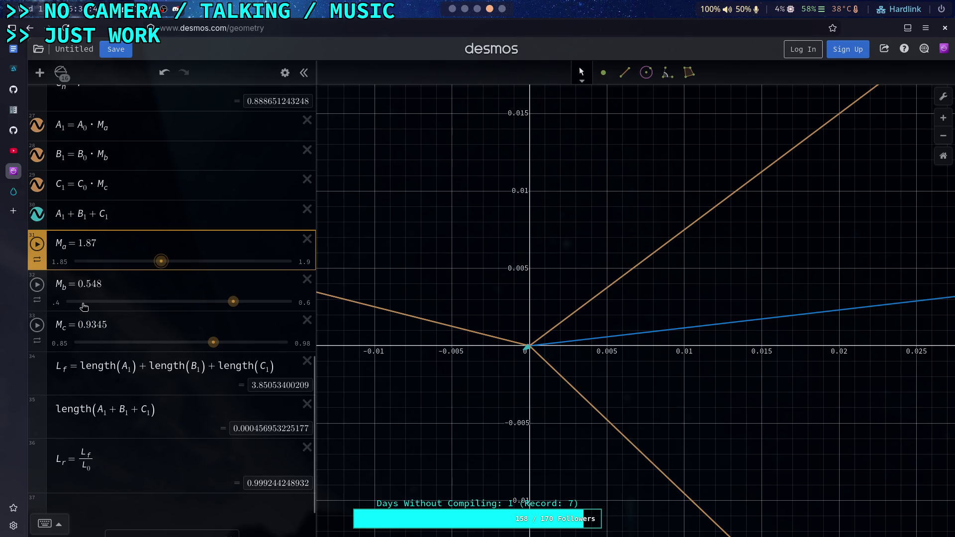
left_click(56, 305)
key("Return")
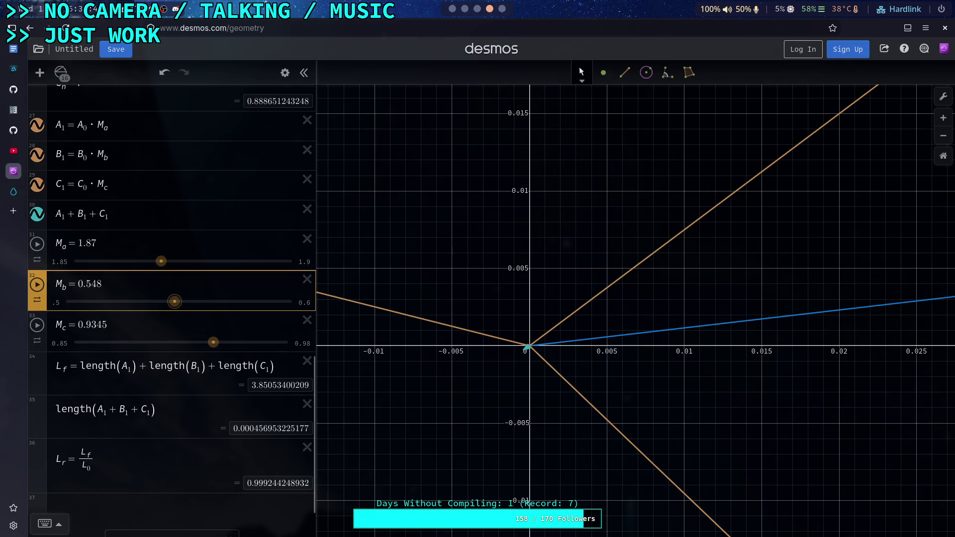
Nudge M_b to 0.549, raise M_c slightly, and set M_c's lower limit to 0.9
left_click_drag(174, 302, 176, 303)
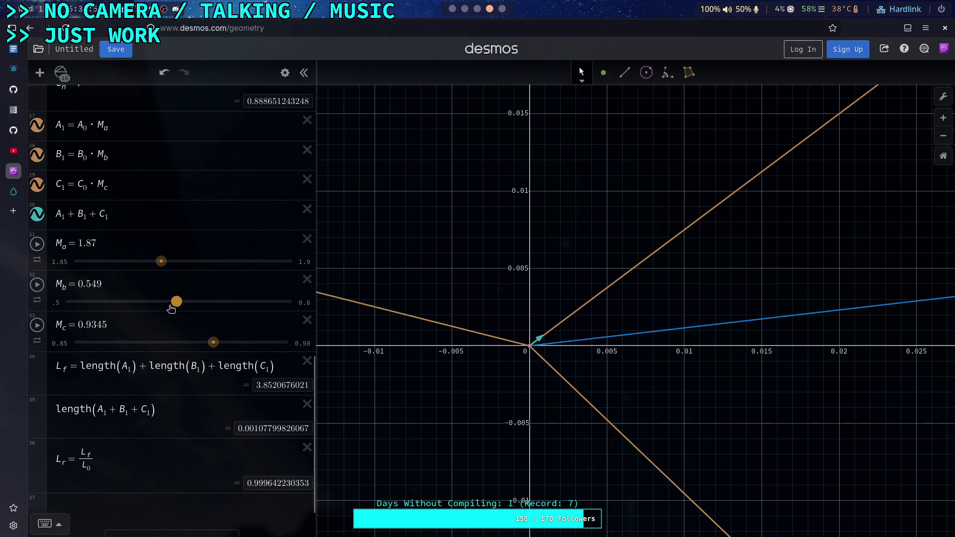
left_click_drag(213, 343, 216, 347)
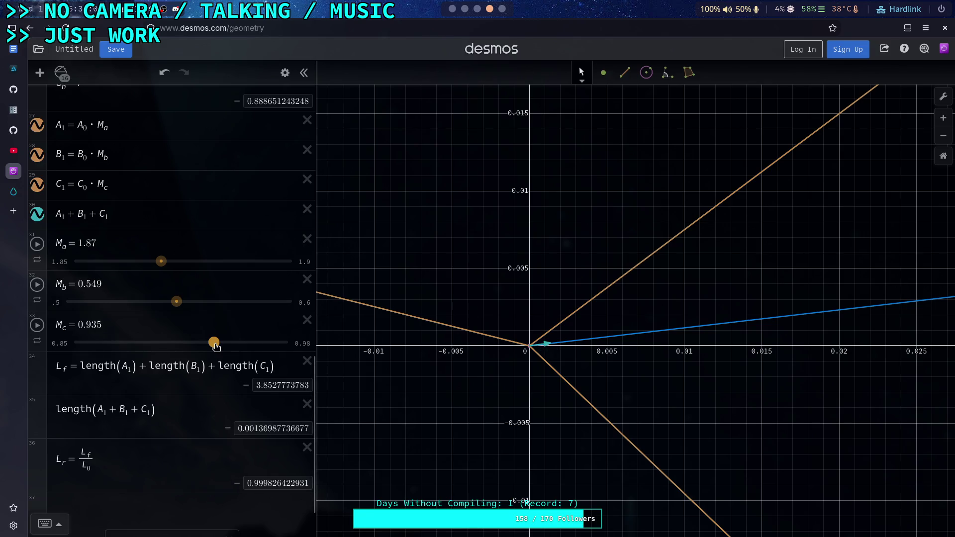
left_click(68, 344)
key("BackSpace")
key("BackSpace")
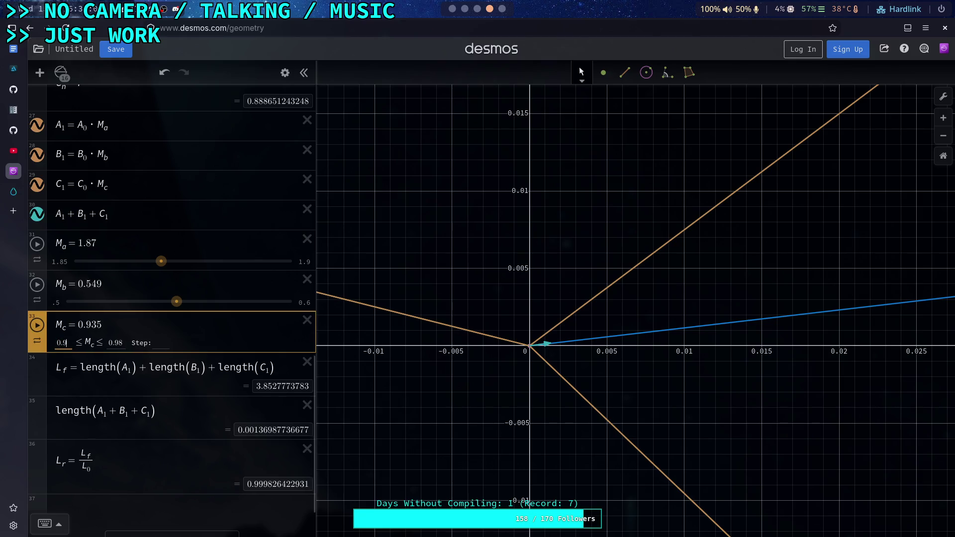
type("9")
key("Return")
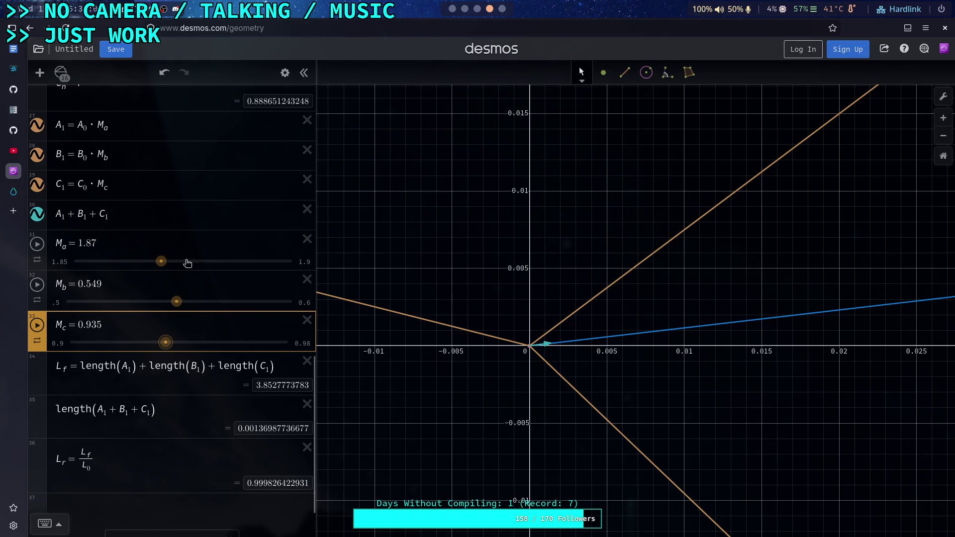
Set M_a to 1.871 and M_b to 0.5486, then narrow M_a's range to 1.86–1.88
left_click(164, 265)
left_click_drag(165, 267, 168, 266)
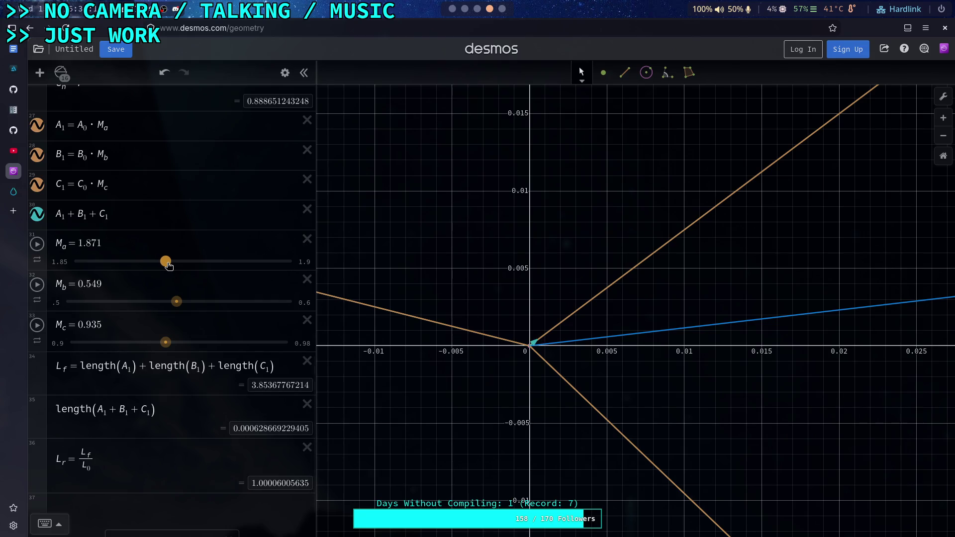
left_click_drag(178, 301, 178, 302)
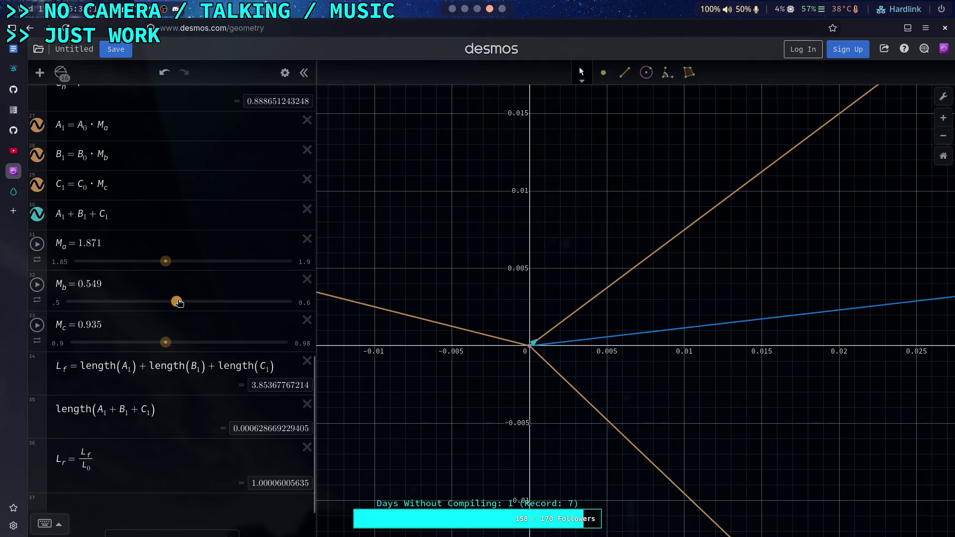
left_click(64, 261)
key("BackSpace")
type("6")
key("Tab")
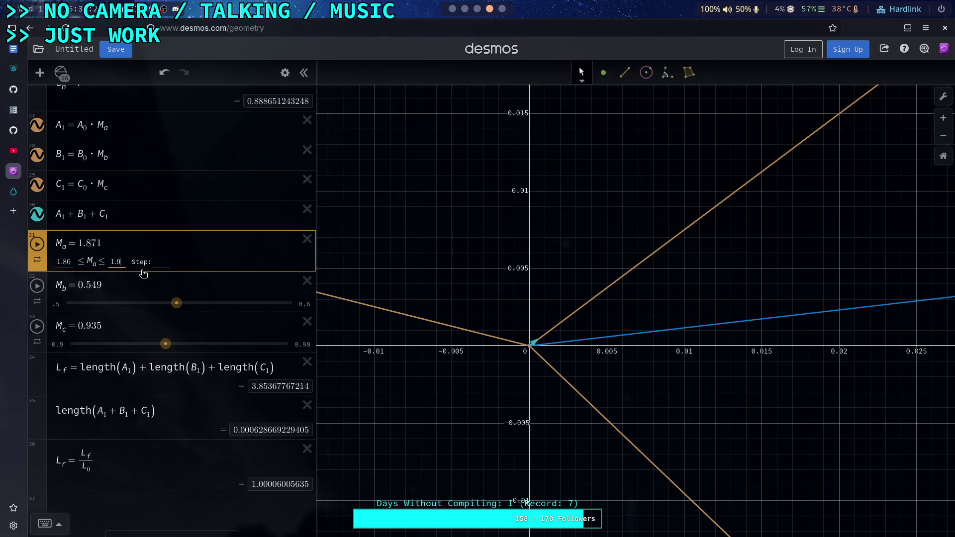
key("BackSpace")
type("88")
key("Return")
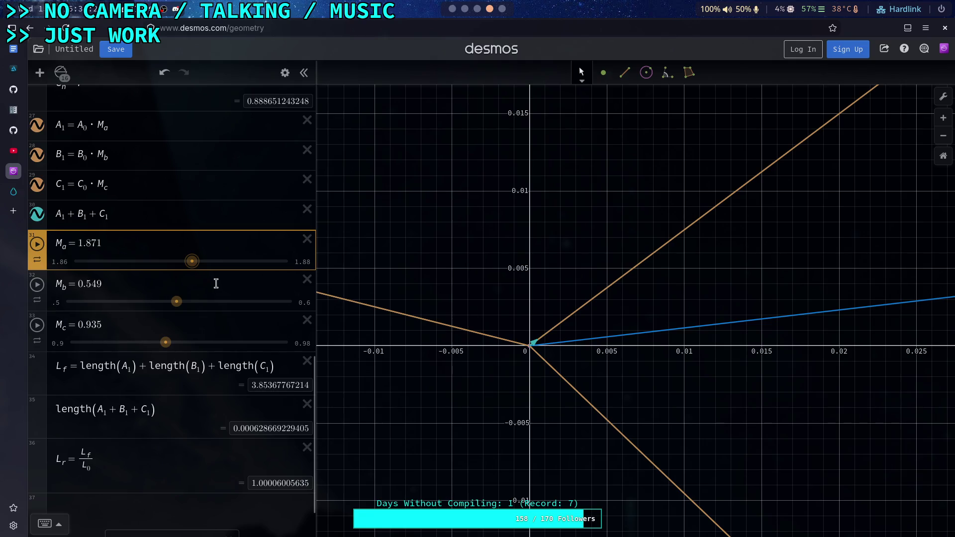
Narrow M_b's range to .54–0.58 and nudge M_b up slightly
left_click(61, 303)
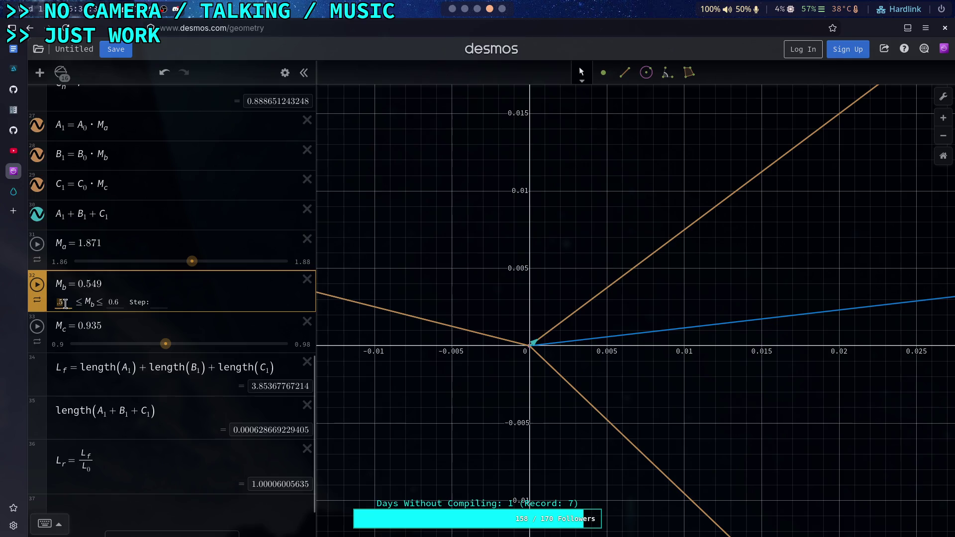
type("4")
double_click(119, 302)
type("0")
key("BackSpace")
key("BackSpace")
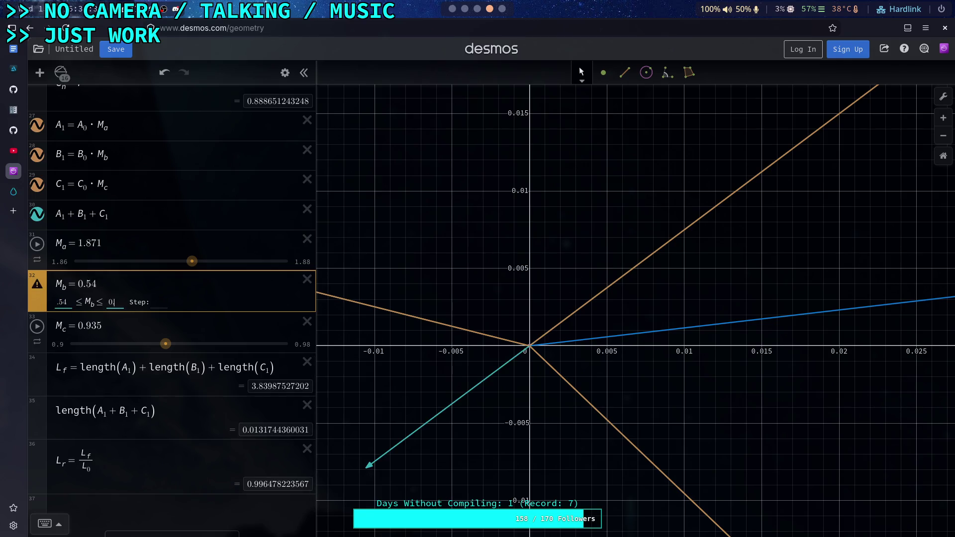
type("8")
left_click(119, 301)
left_click_drag(119, 301, 116, 303)
Nudge M_a to 1.8712, narrow M_c's range to 0.91–0.94, and fine-tune M_c to 0.9352
left_click_drag(193, 269, 193, 269)
left_click_drag(166, 342, 167, 343)
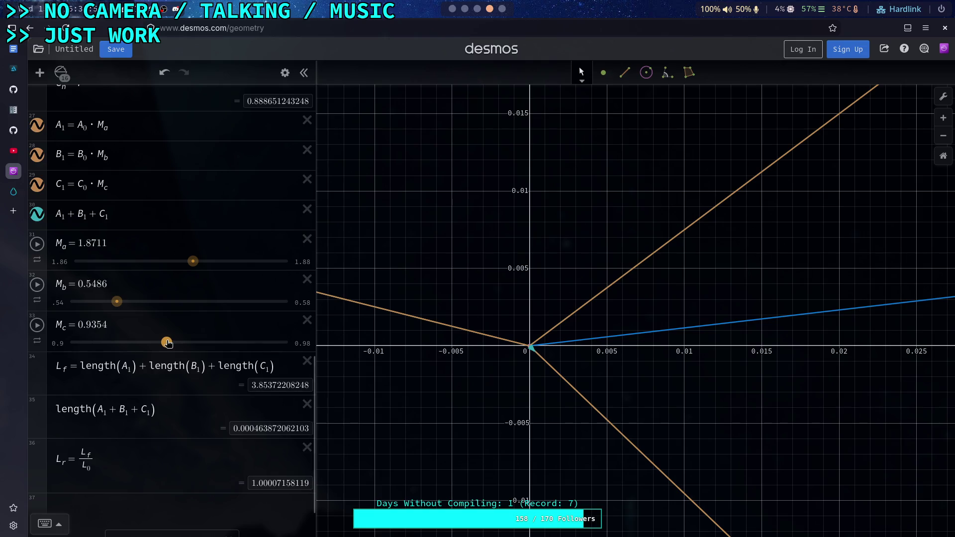
left_click(60, 347)
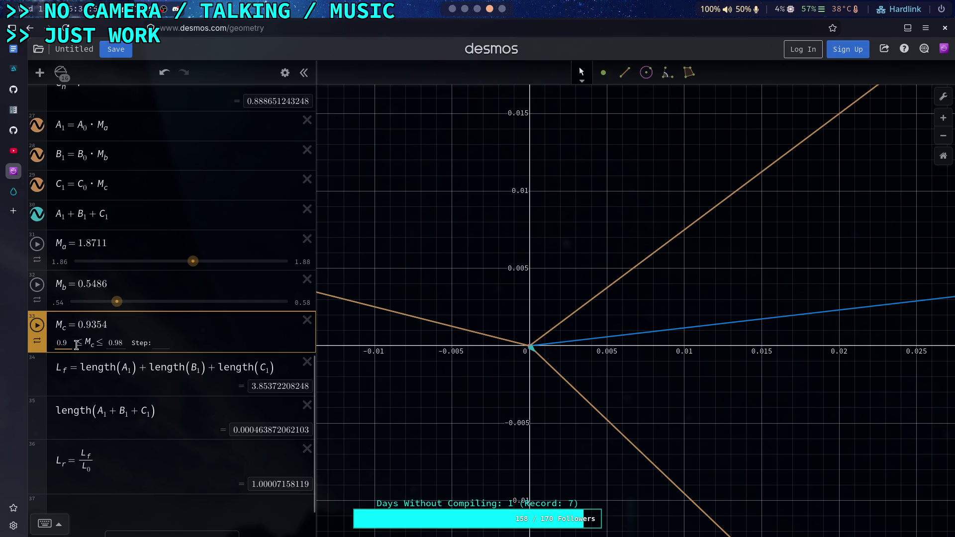
type("1")
left_click(126, 342)
key("BackSpace")
type("4")
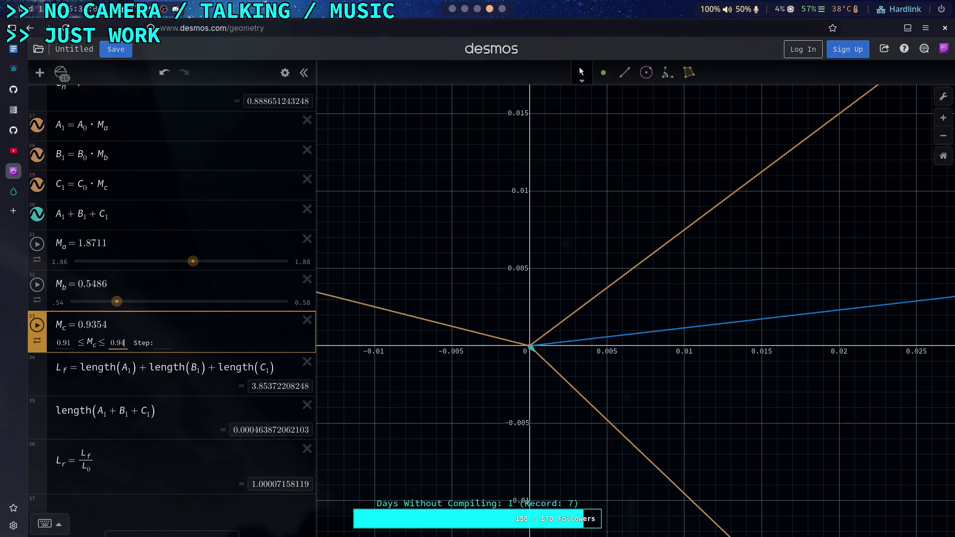
key("Return")
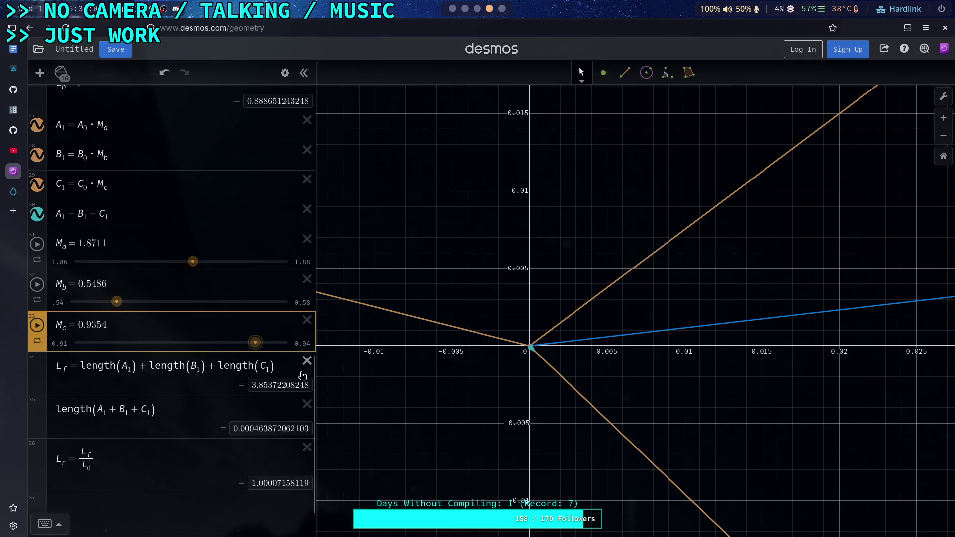
left_click_drag(255, 342, 253, 342)
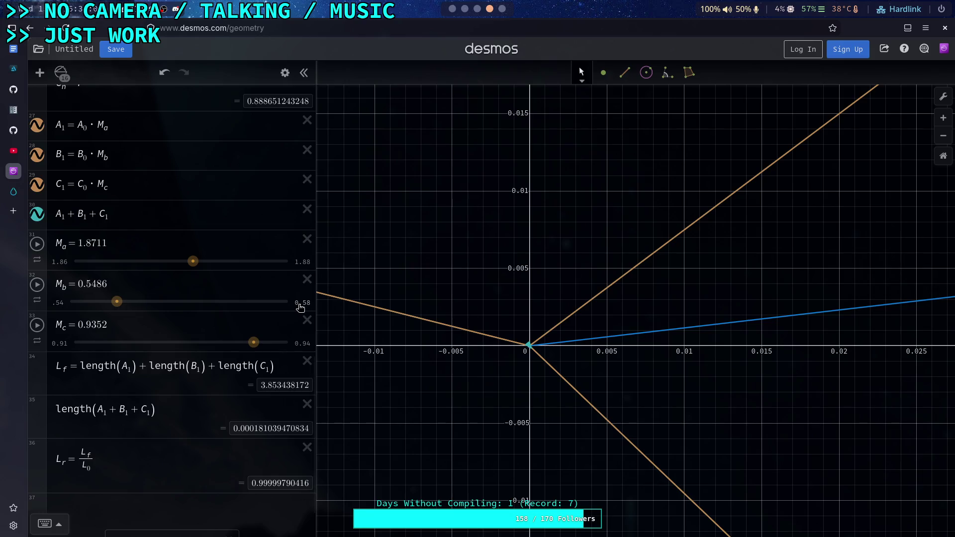
Zoom out until the full triangle and vectors show, then scroll the expression list up
scroll(428, 351, "down", 3)
scroll(517, 347, "down", 15)
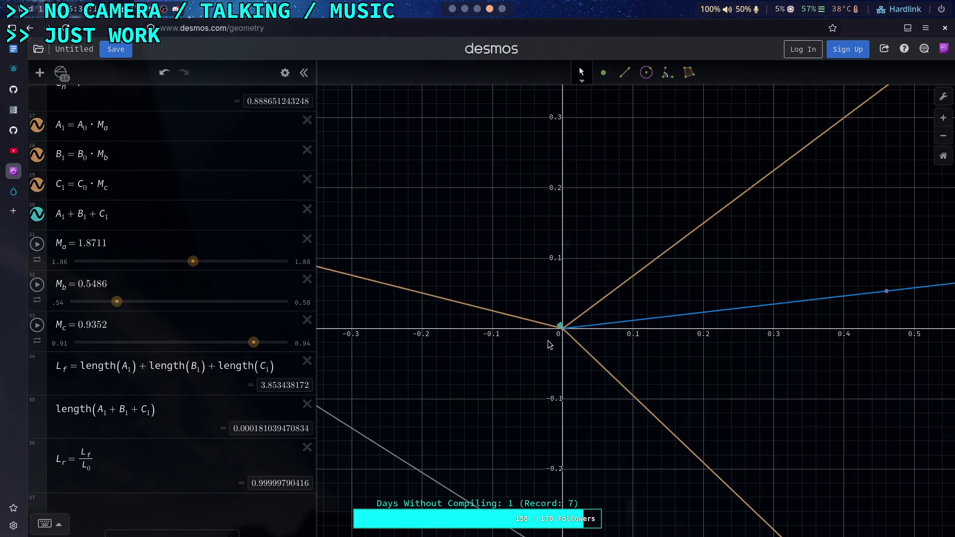
scroll(549, 343, "down", 5)
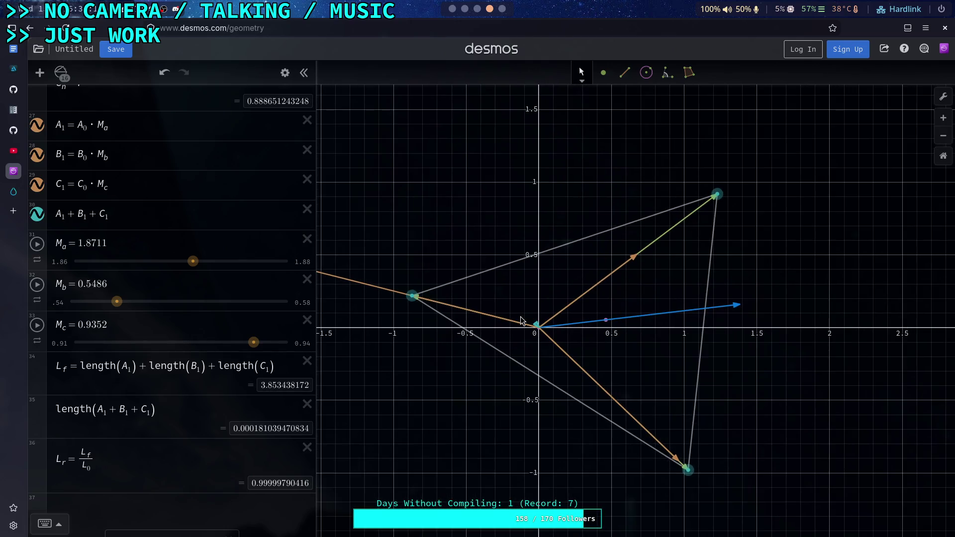
scroll(523, 317, "up", 2)
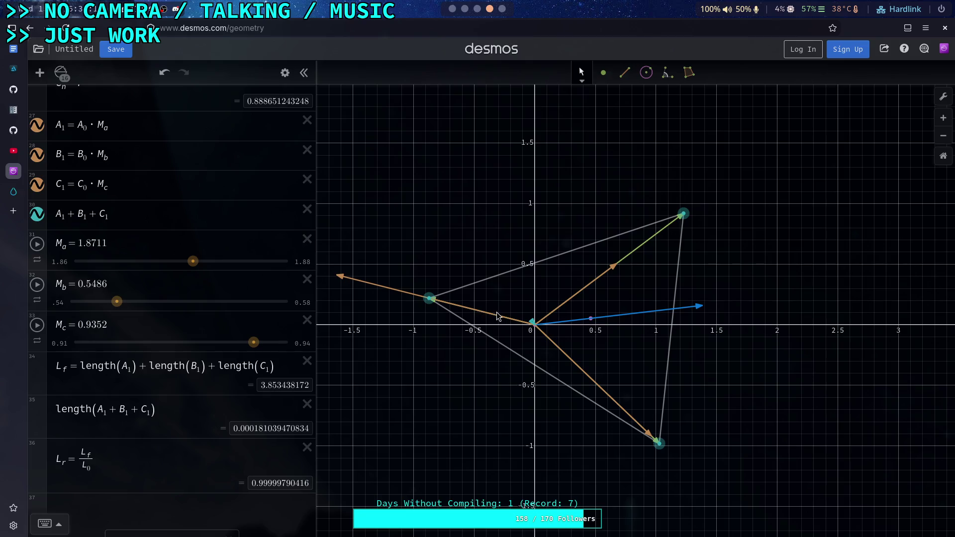
scroll(508, 314, "up", 2)
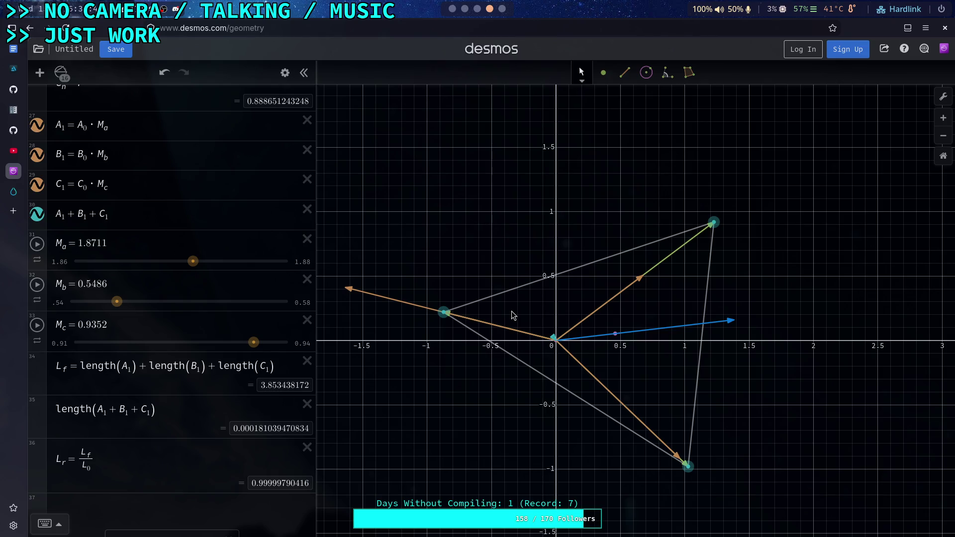
scroll(240, 326, "up", 3)
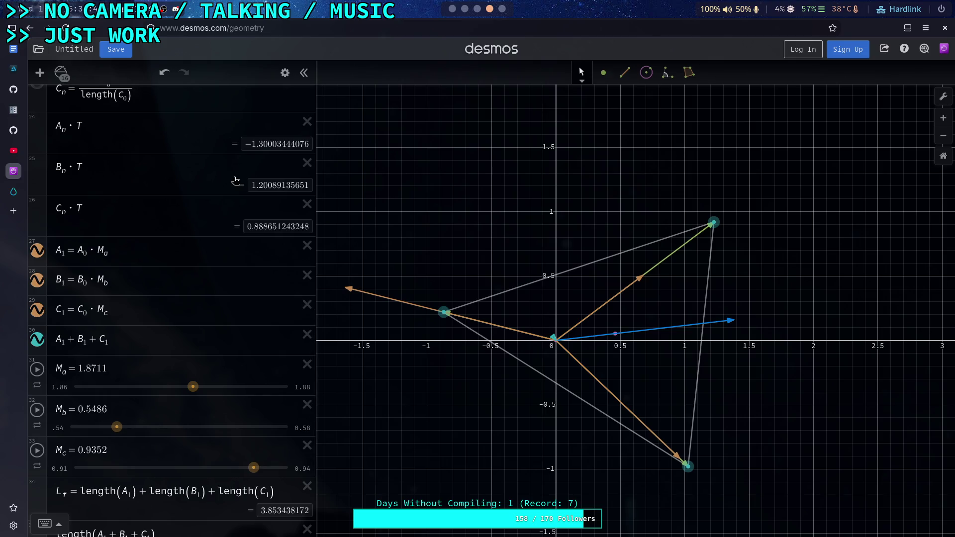
Change rows 24–26 from A_n·T, B_n·T, C_n·T to A_0·T, B_0·T, C_0·T
left_click(64, 130)
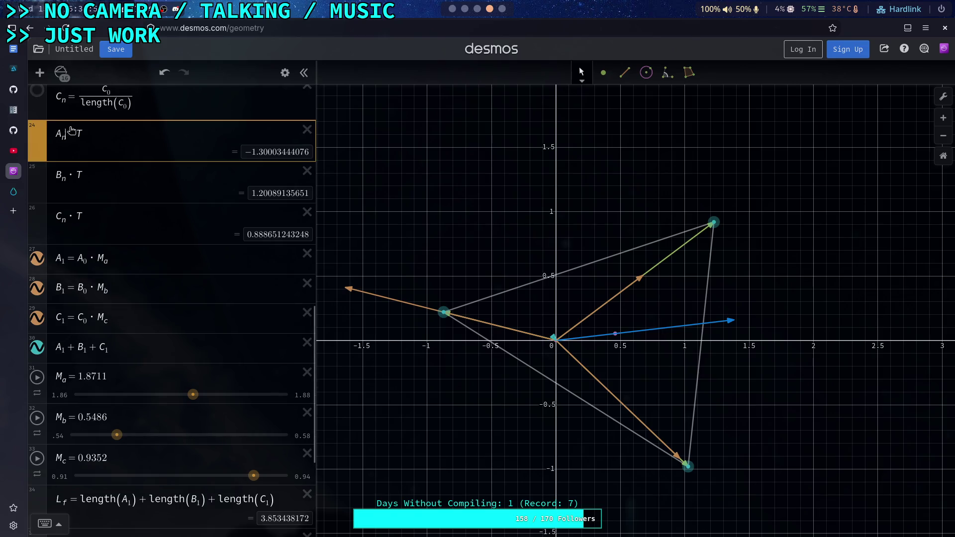
key("BackSpace")
type("0")
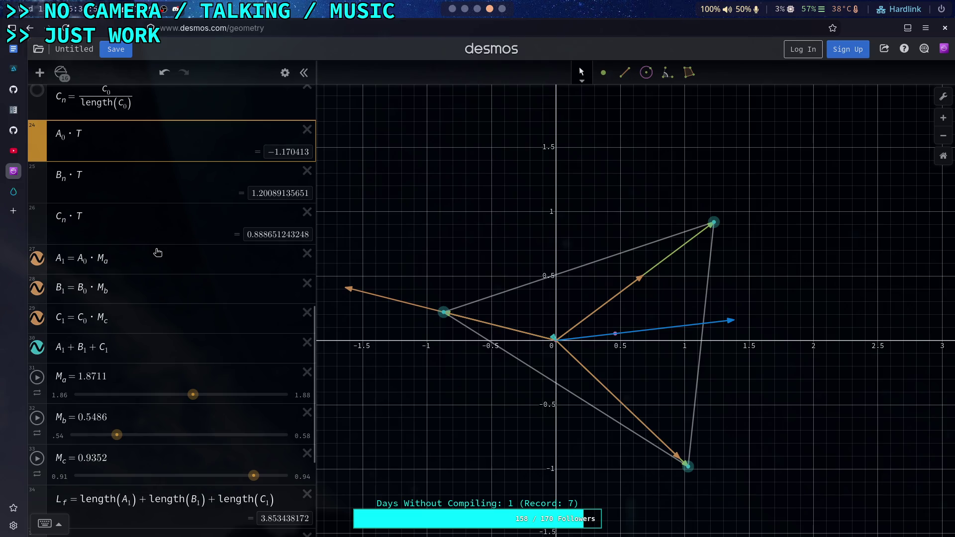
left_click(62, 180)
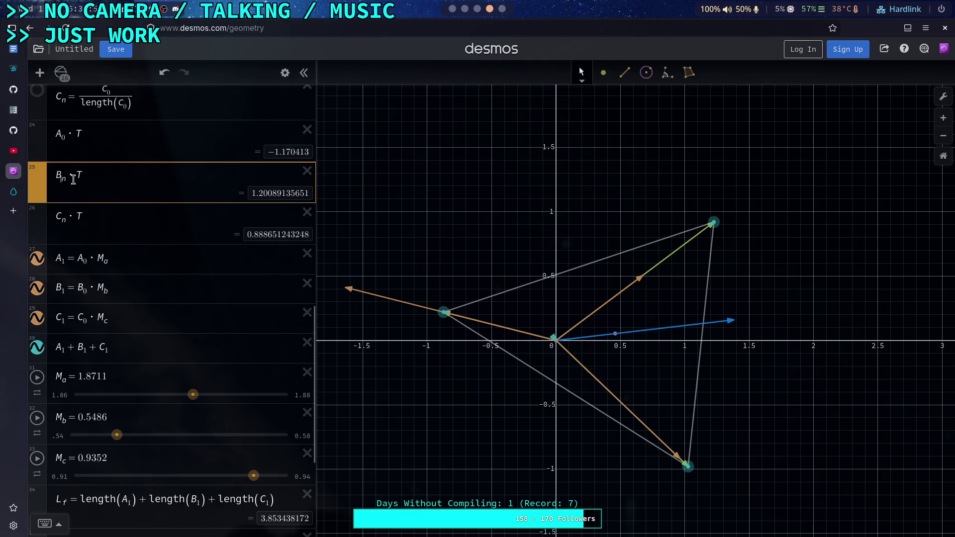
key("BackSpace")
type("0")
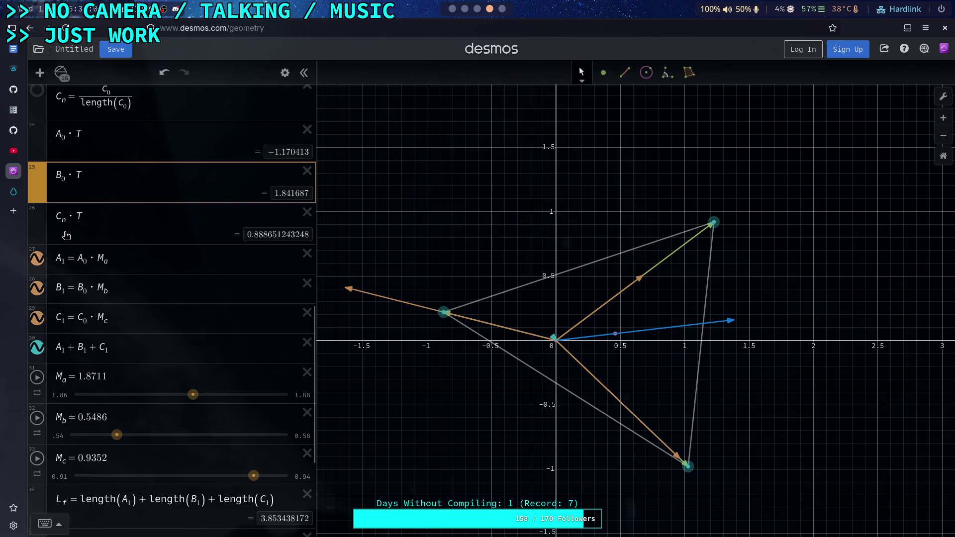
left_click(61, 219)
key("BackSpace")
type("0")
scroll(148, 193, "down", 2)
scroll(175, 228, "up", 2)
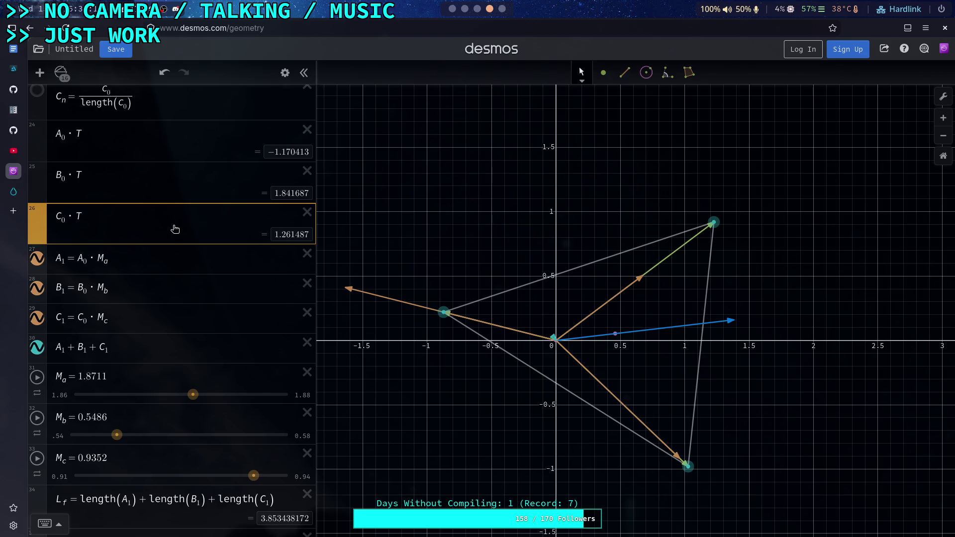
scroll(175, 229, "up", 6)
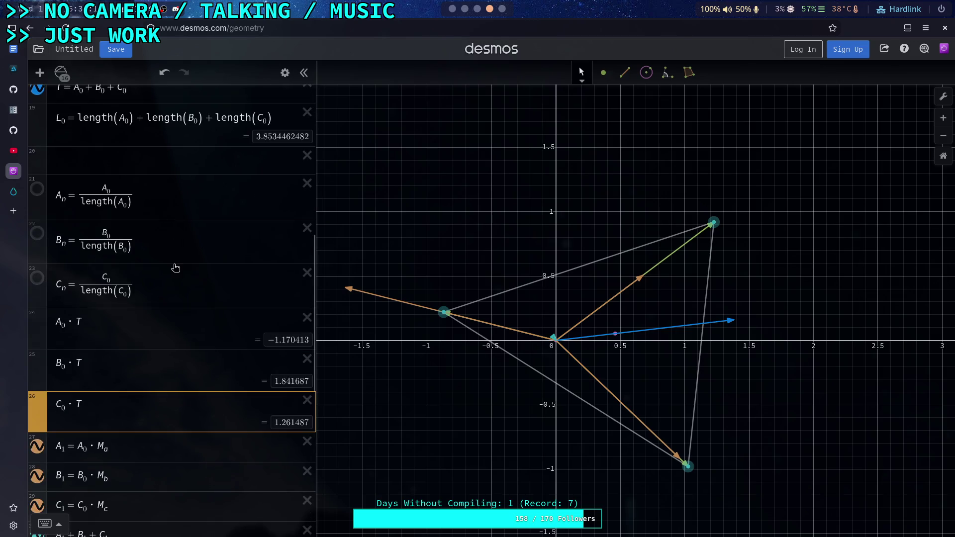
Add a row L_a = length(A_0) and make A_n divide by L_a
scroll(175, 247, "up", 12)
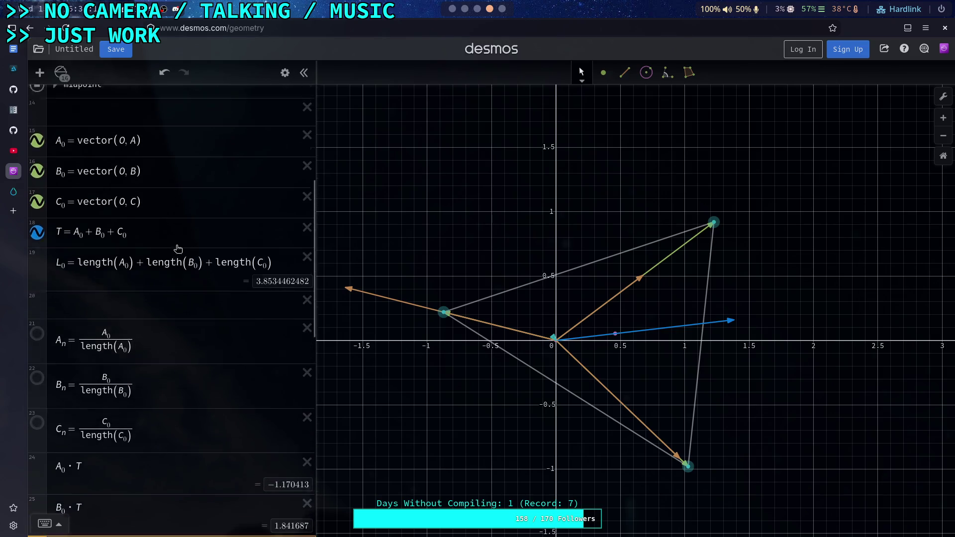
scroll(199, 277, "down", 14)
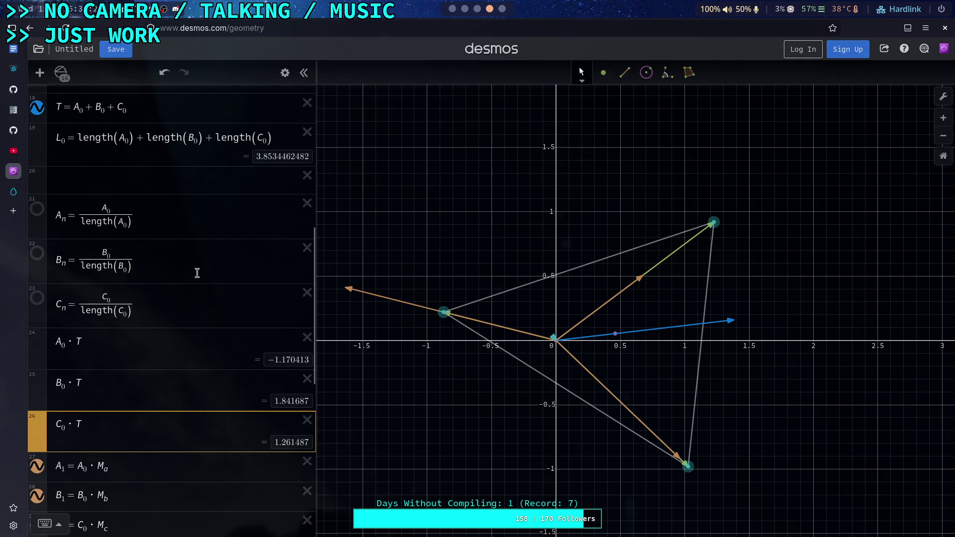
left_click(122, 122)
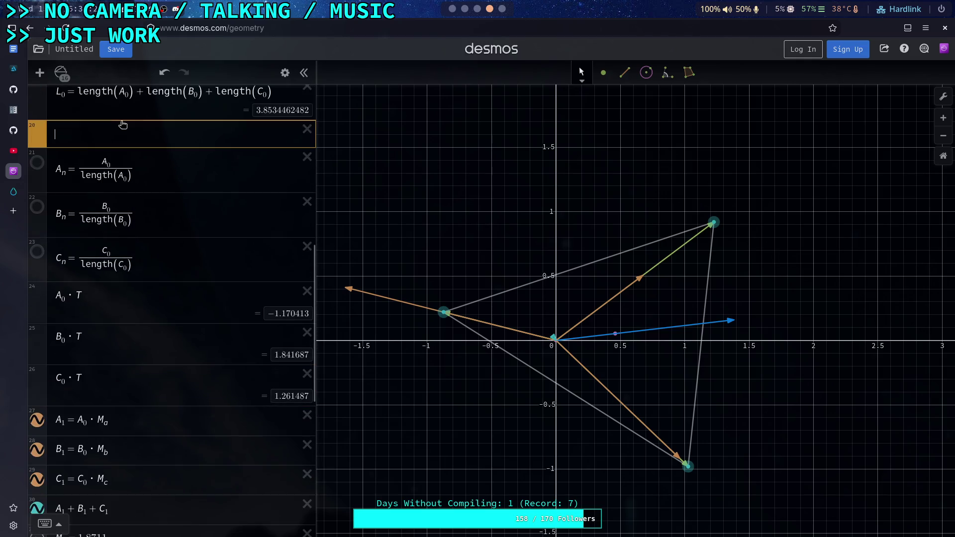
key("Return")
type("L")
type("_d")
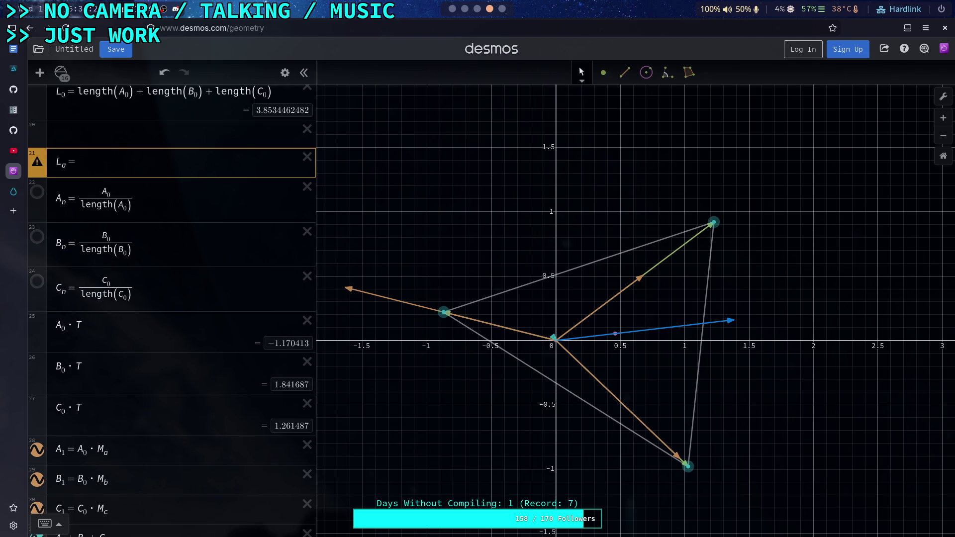
type("length(A_0)")
key("Down")
key("BackSpace")
type("L_a")
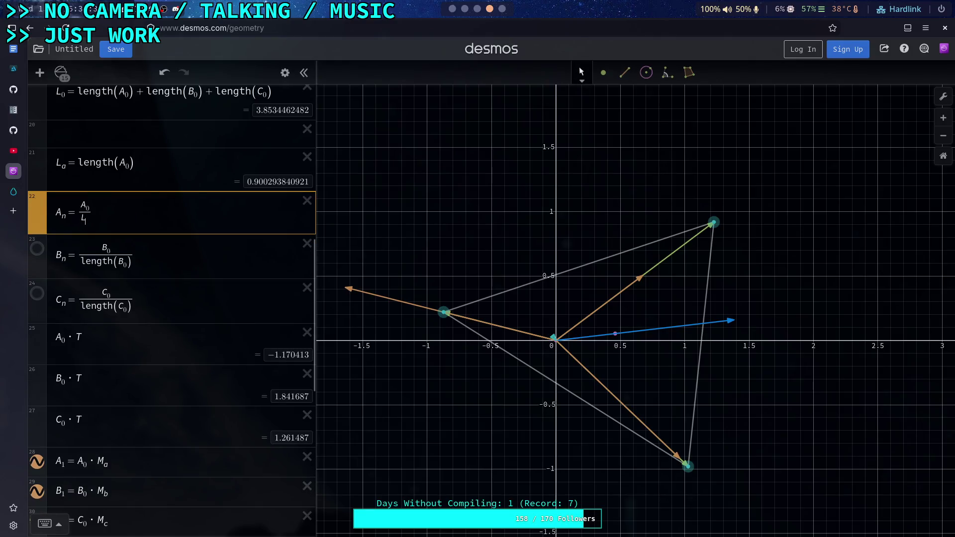
Add a row L_b = length(B_0) and make B_n divide by L_b
left_click(110, 255)
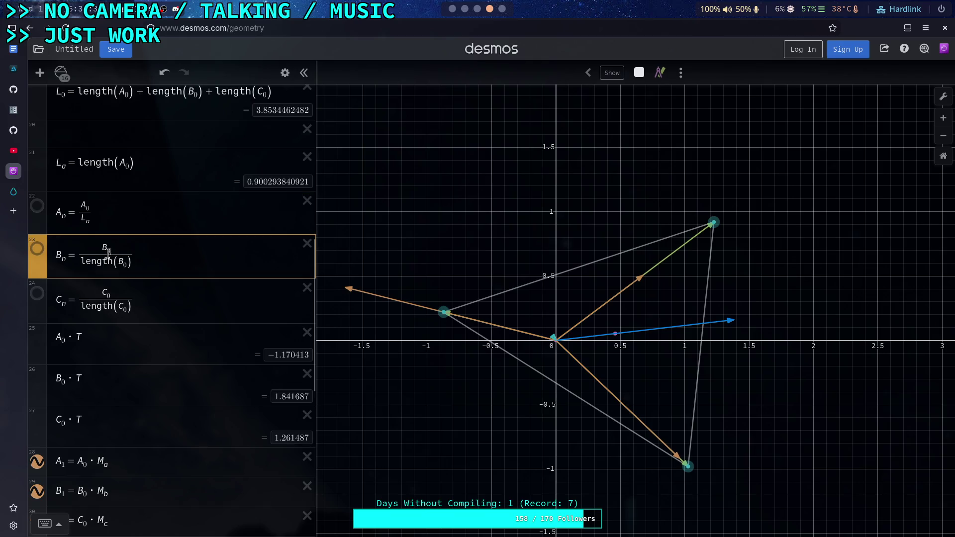
left_click(121, 215)
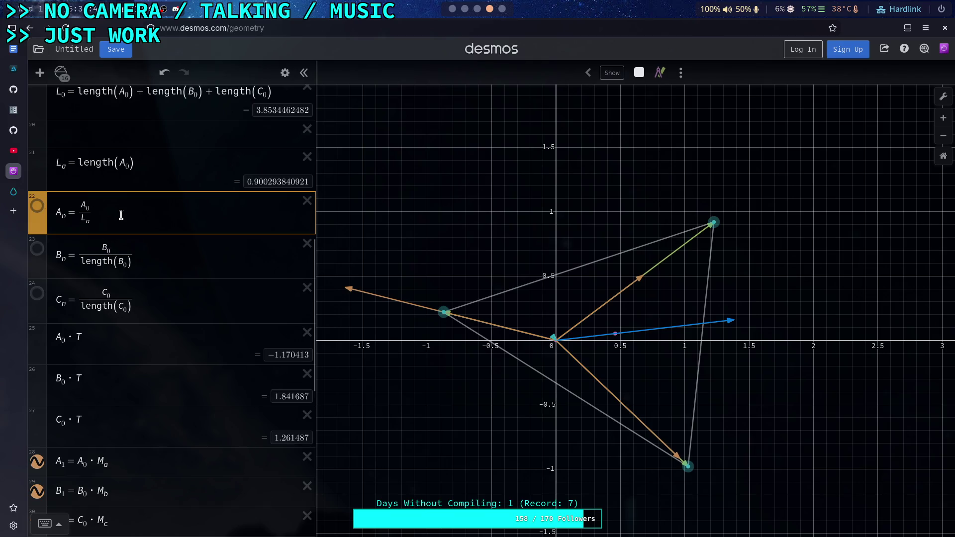
key("Return")
type("L_b=length(")
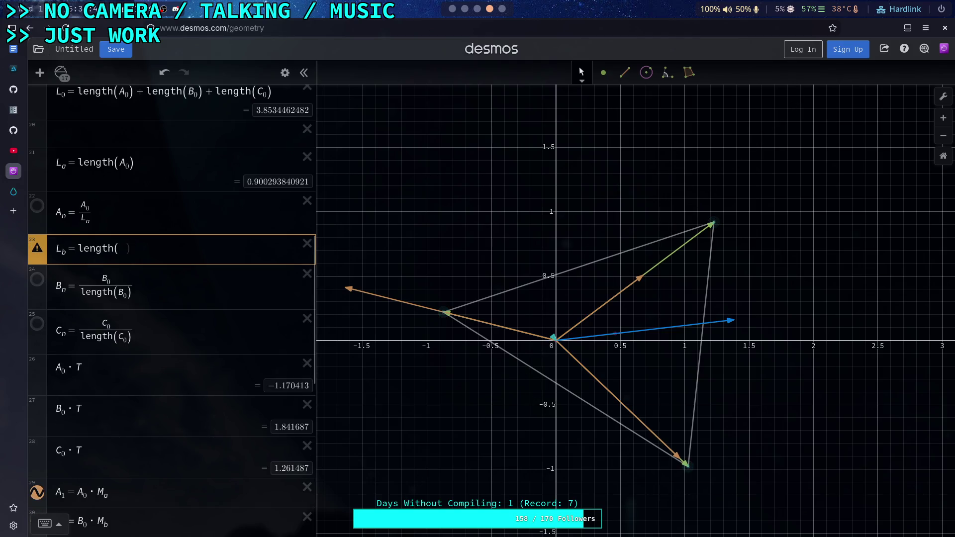
type("B_0")
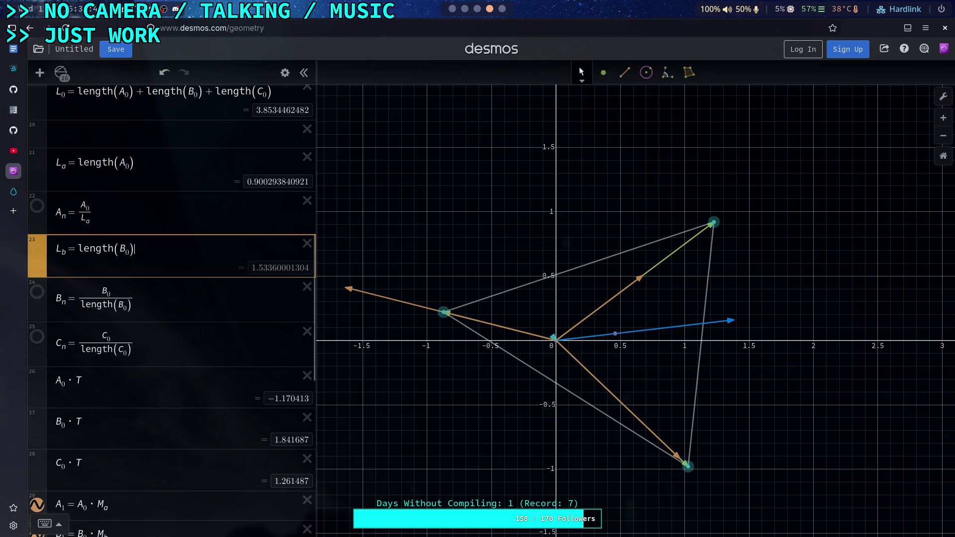
left_click_drag(131, 305, 86, 303)
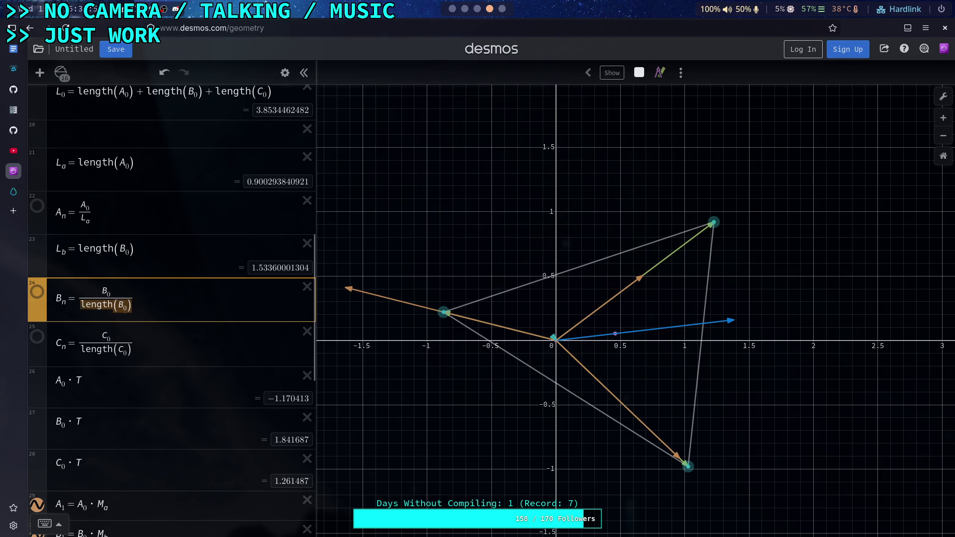
type("L_b")
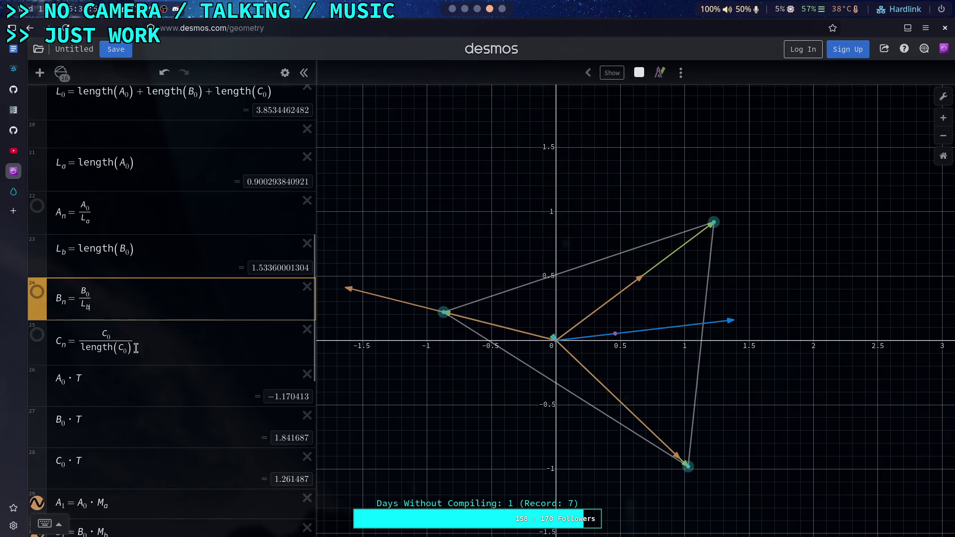
Add a row L_c = length(C_0) and make C_n divide by L_c
key("Return")
type("L_d")
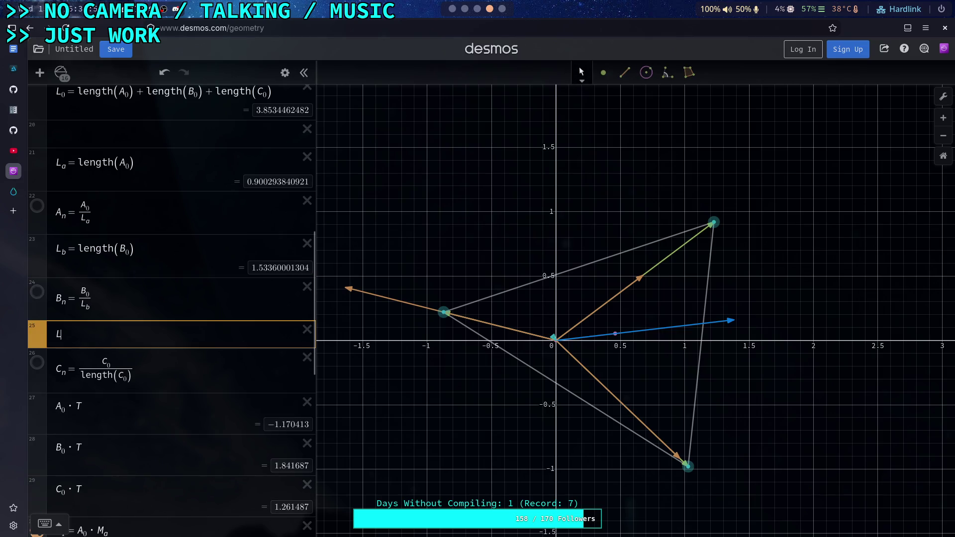
key("BackSpace")
type("c = length(")
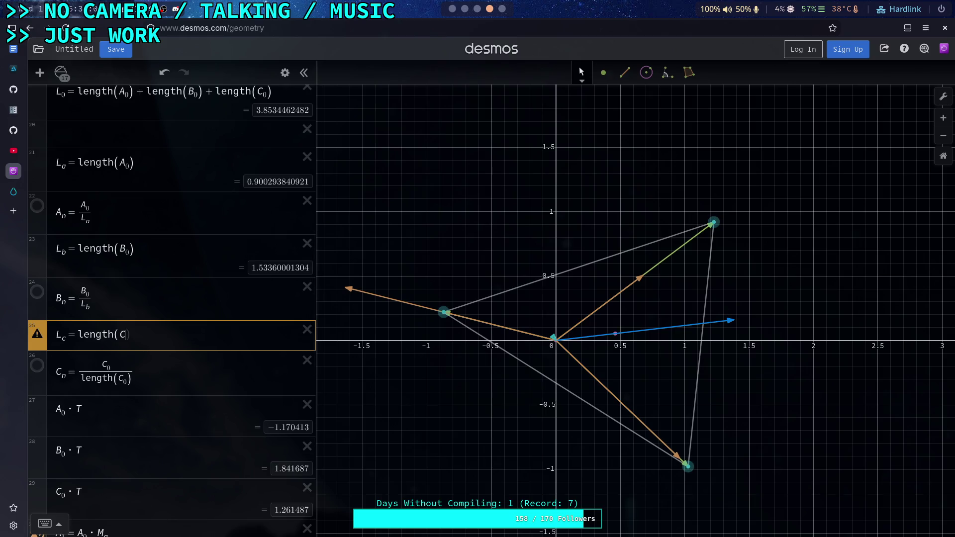
type("C_0")
left_click_drag(130, 391, 84, 390)
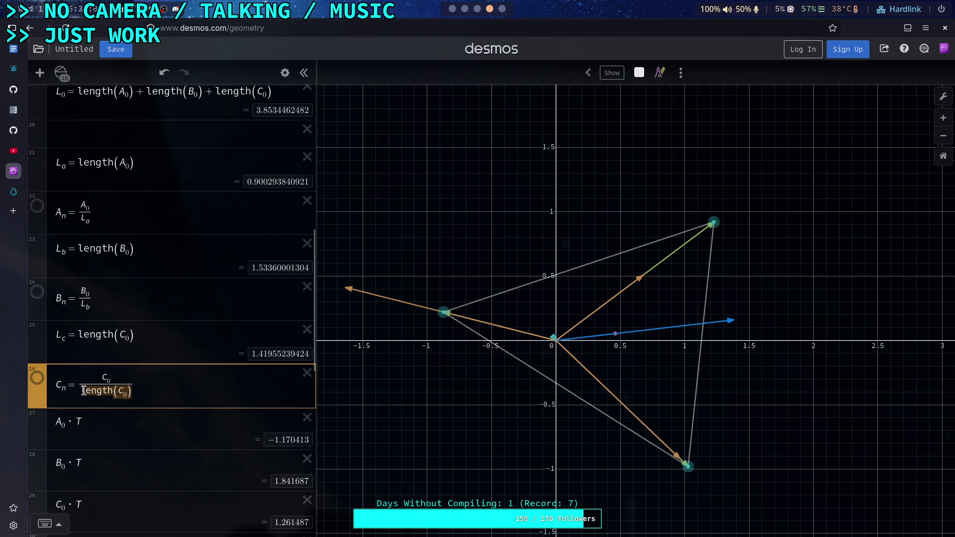
type("L_c")
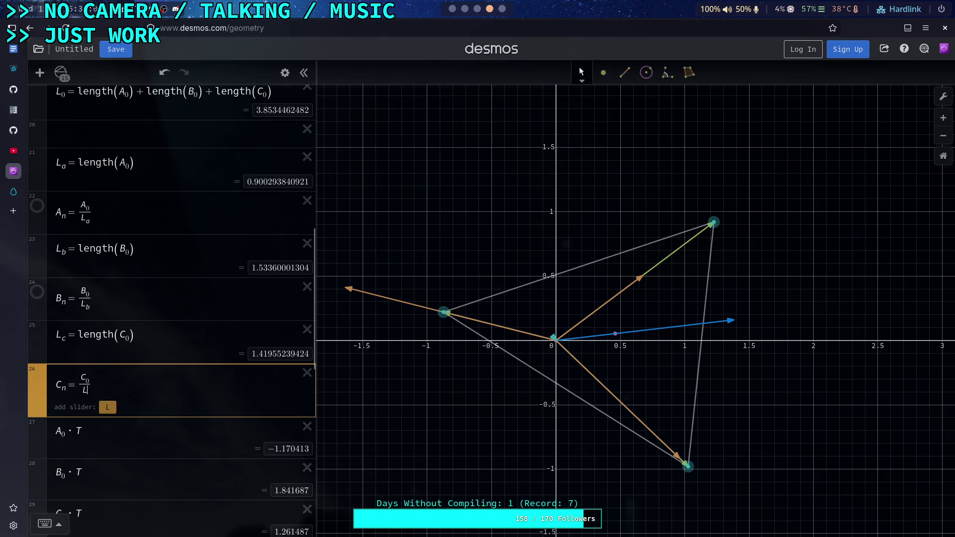
left_click(166, 330)
scroll(219, 329, "down", 3)
scroll(199, 329, "down", 3)
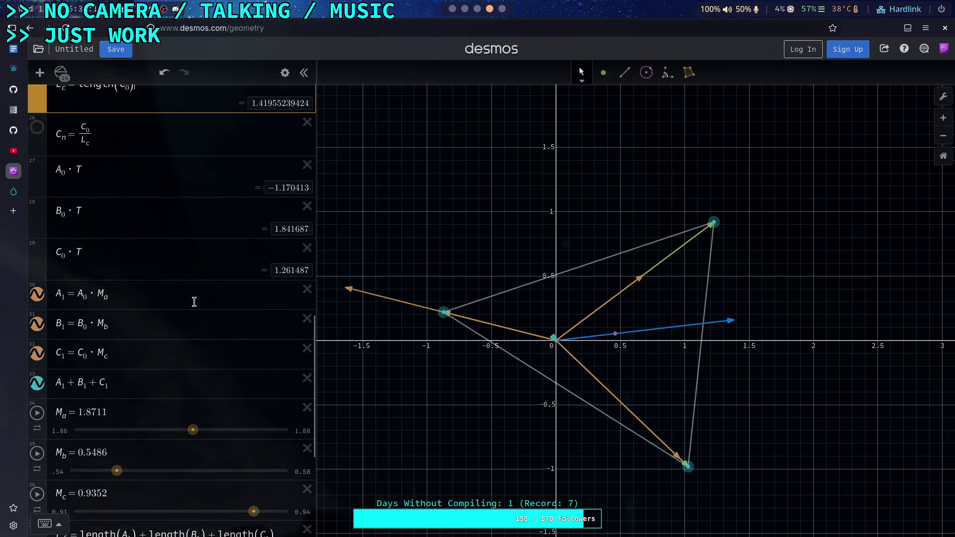
scroll(188, 324, "up", 3)
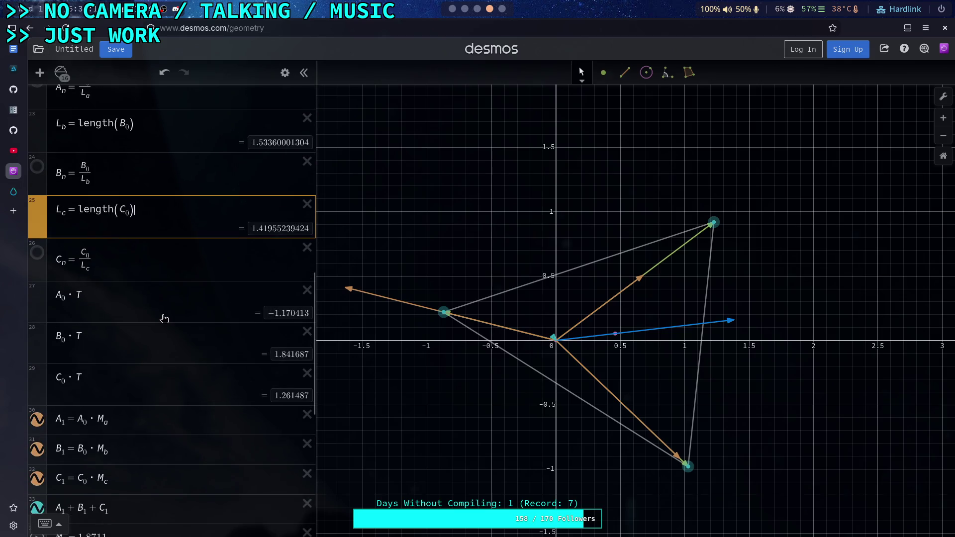
scroll(164, 312, "up", 3)
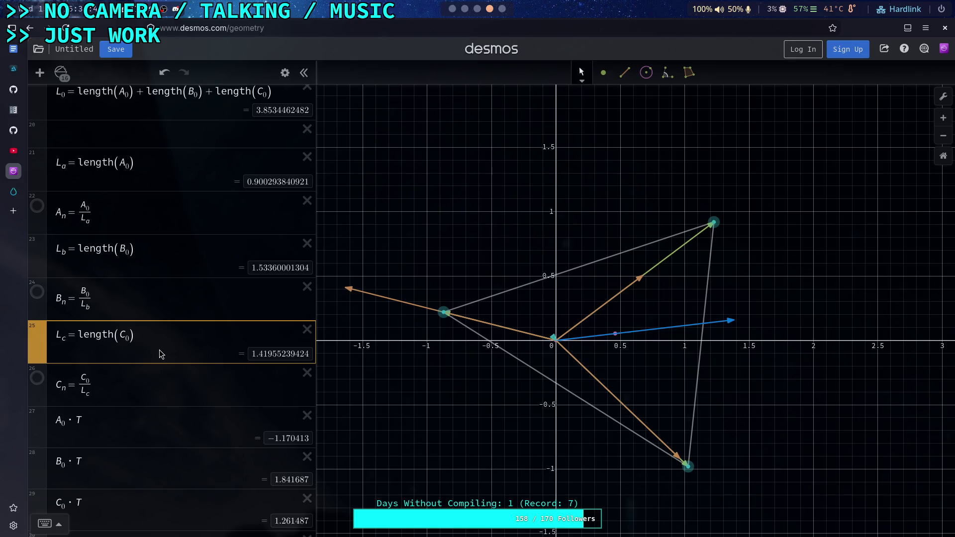
scroll(159, 354, "down", 10)
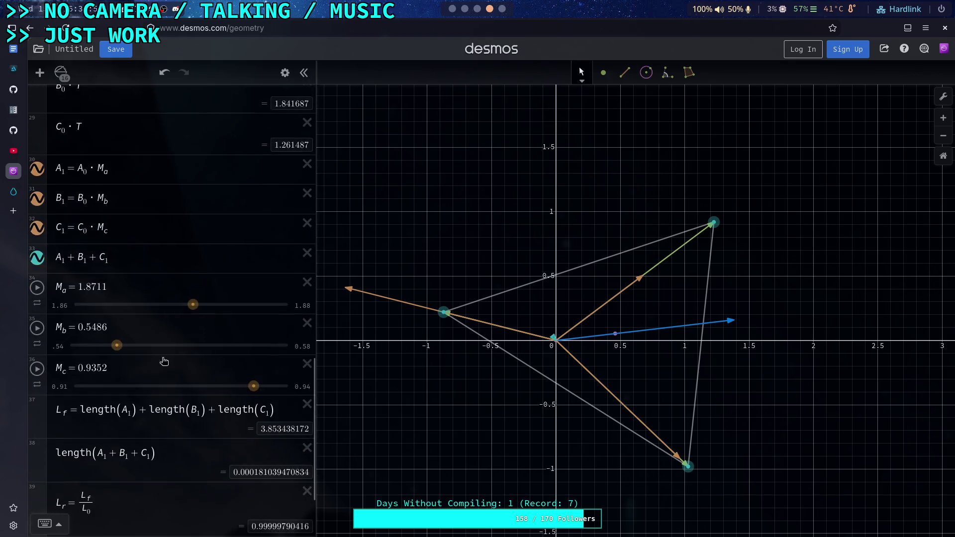
scroll(181, 381, "up", 3)
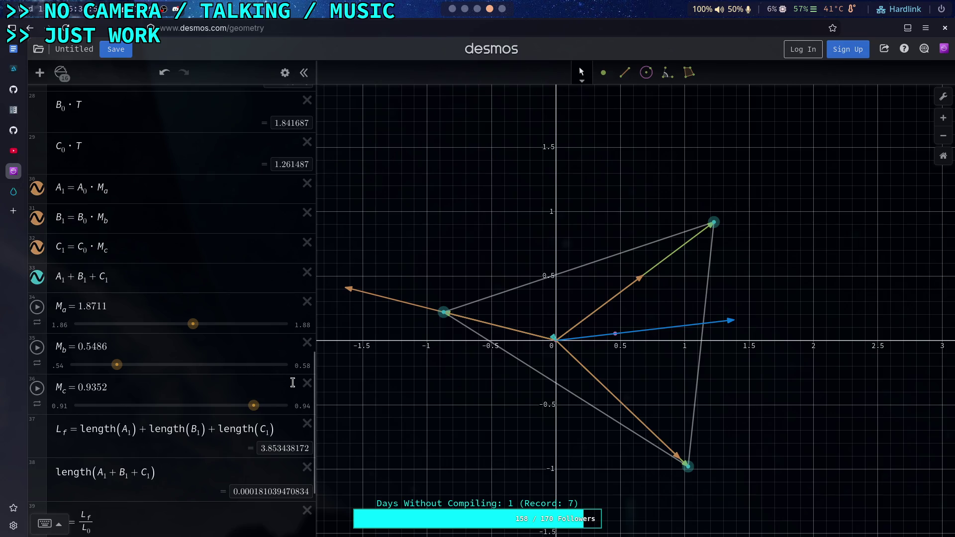
Raise slider Mc's lower limit from 0.91 to 0.93
left_click(304, 411)
left_click(69, 406)
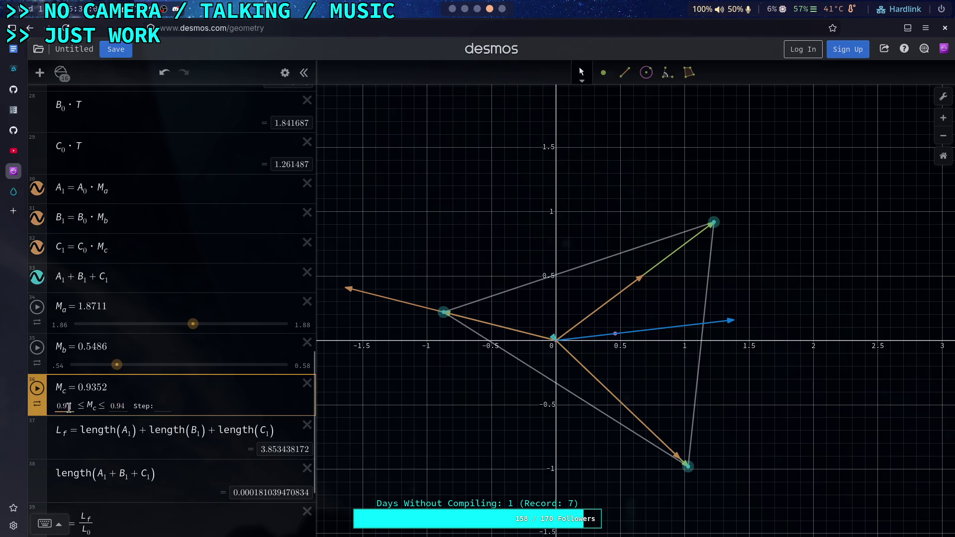
key("BackSpace")
type("3")
key("Return")
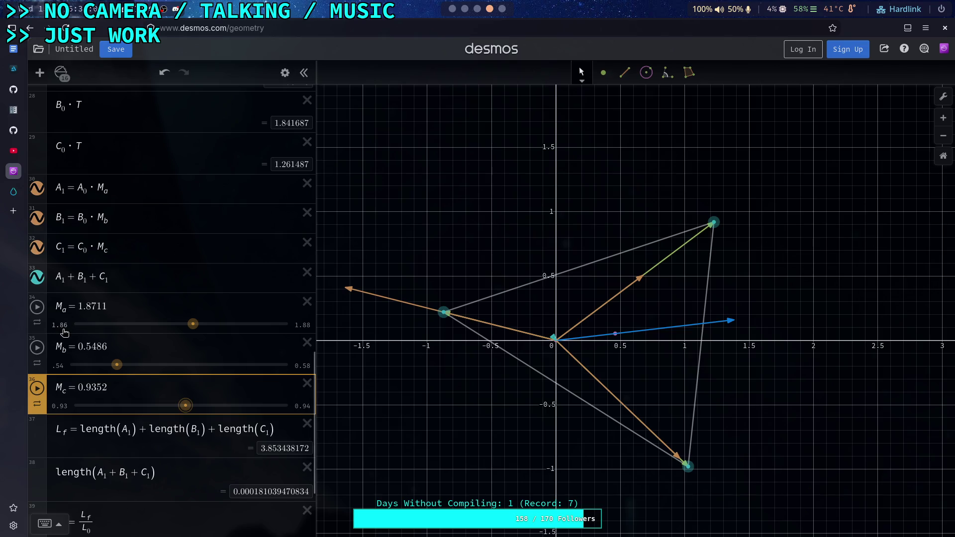
Lower slider Mb's upper limit from 0.58 to 0.55
left_click(302, 366)
left_click(115, 365)
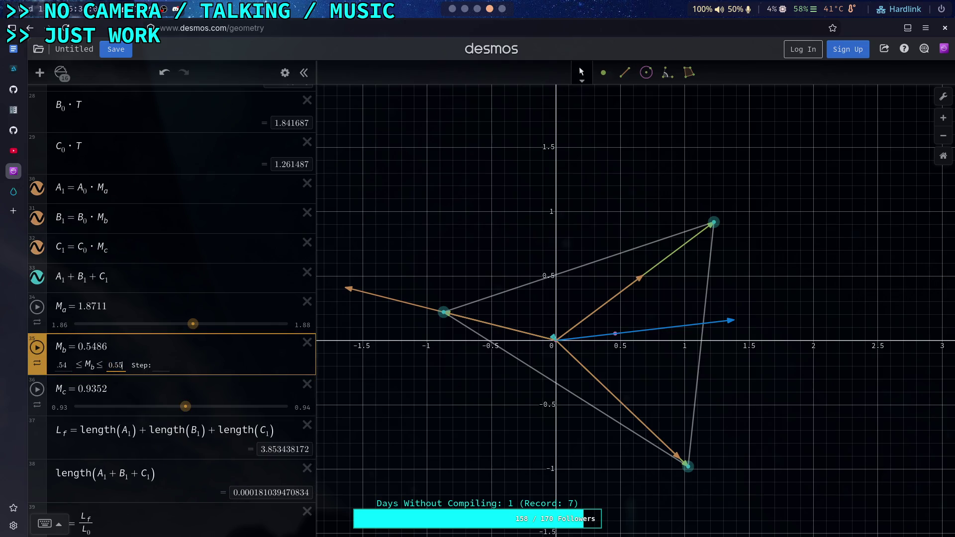
key("BackSpace")
type("5")
key("Return")
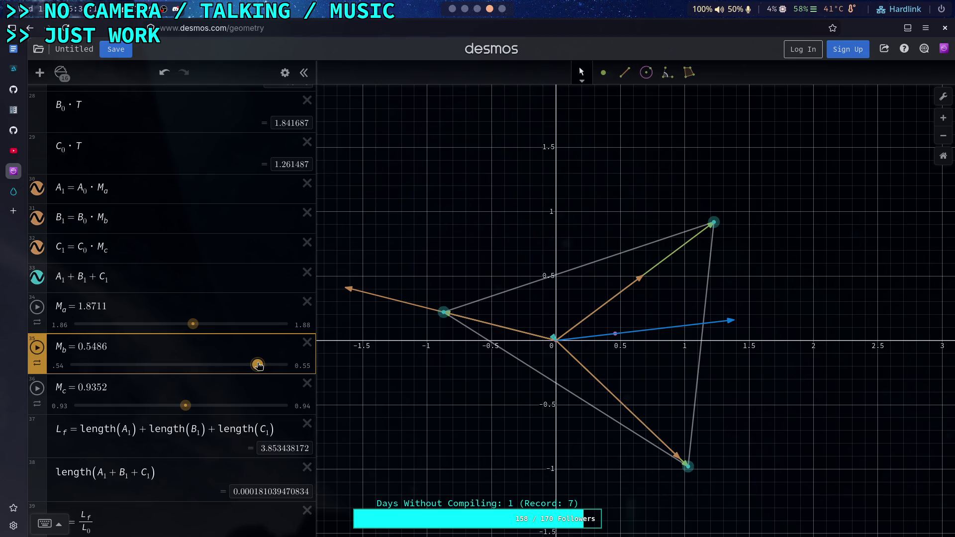
scroll(204, 403, "down", 5)
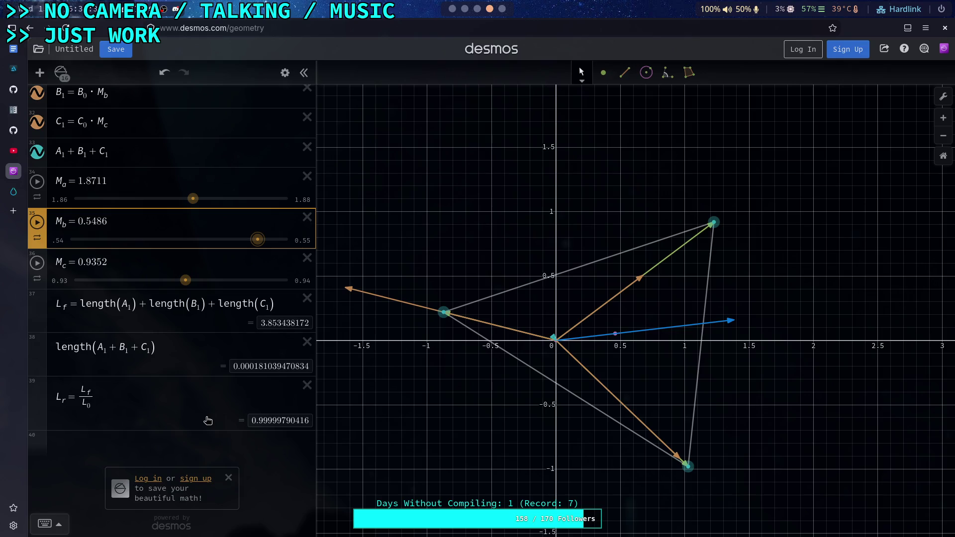
scroll(208, 420, "up", 7)
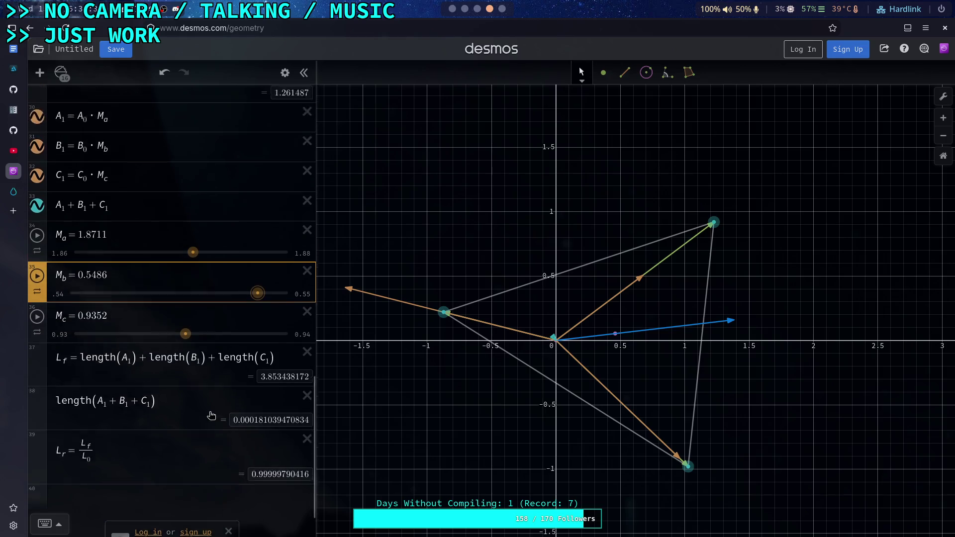
scroll(184, 368, "down", 1)
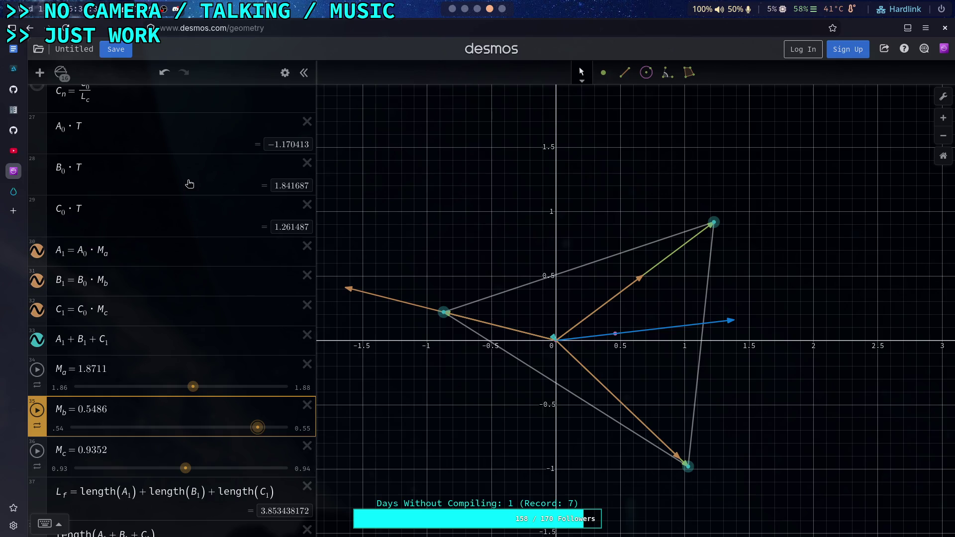
scroll(189, 184, "up", 5)
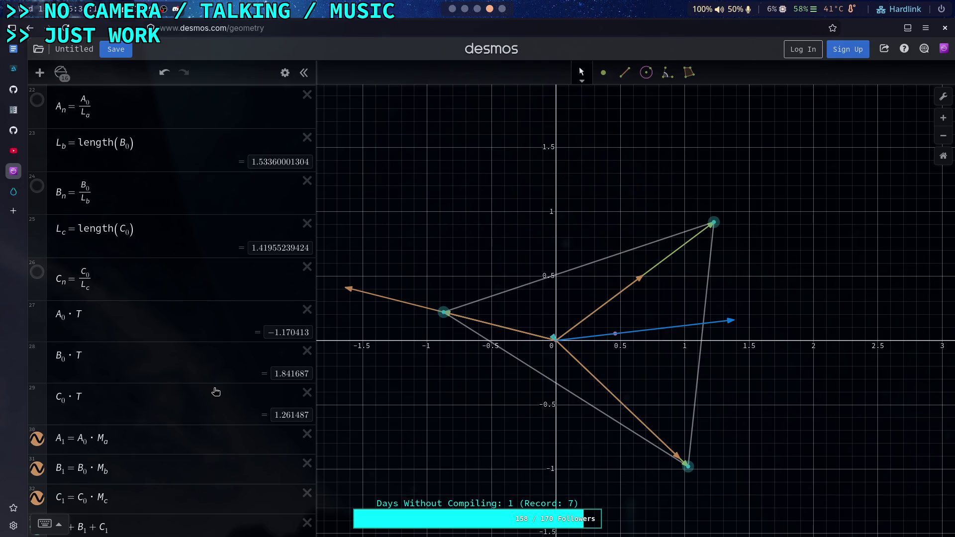
scroll(214, 393, "down", 5)
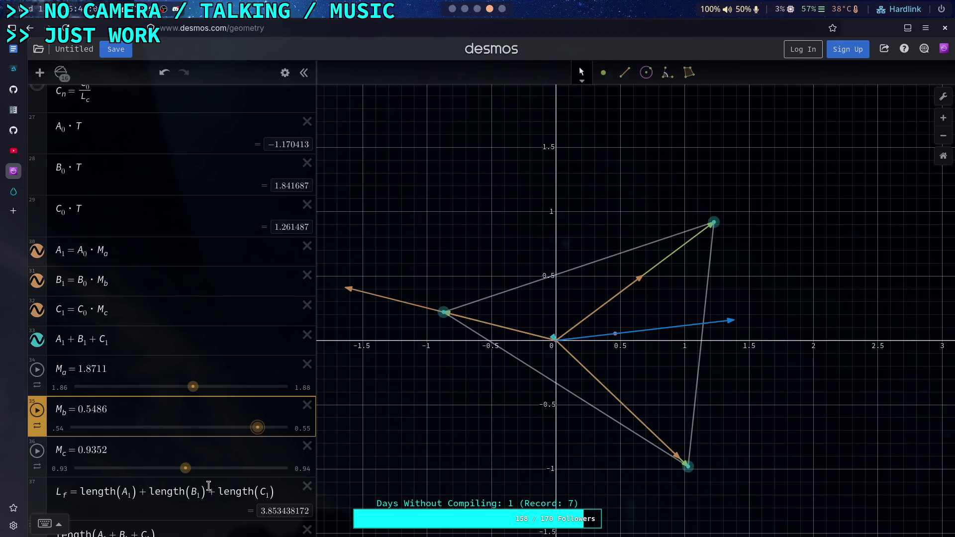
Add the expression L_c*M_c below L_c = length(C_0) in Desmos, evaluating to 1.3275653991
scroll(233, 358, "up", 5)
left_click(170, 290)
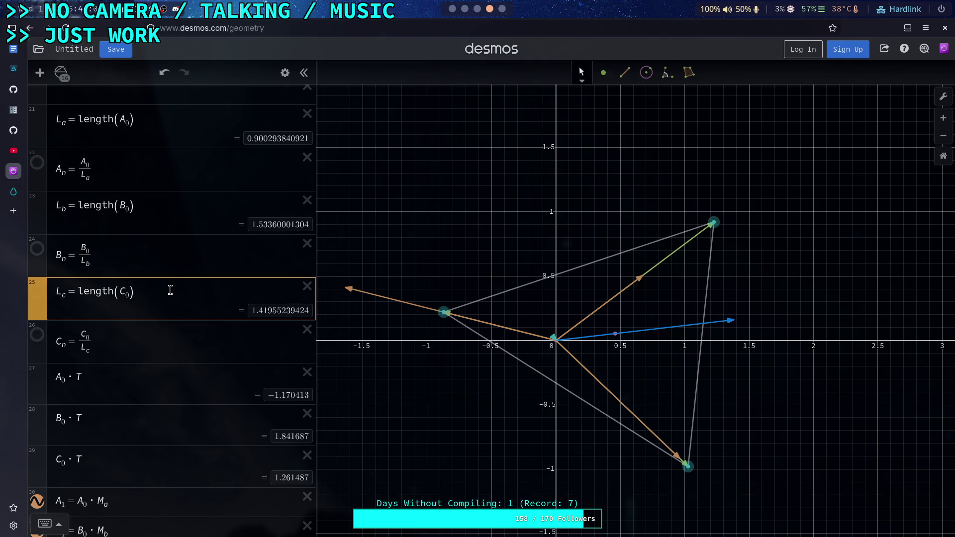
key("Return")
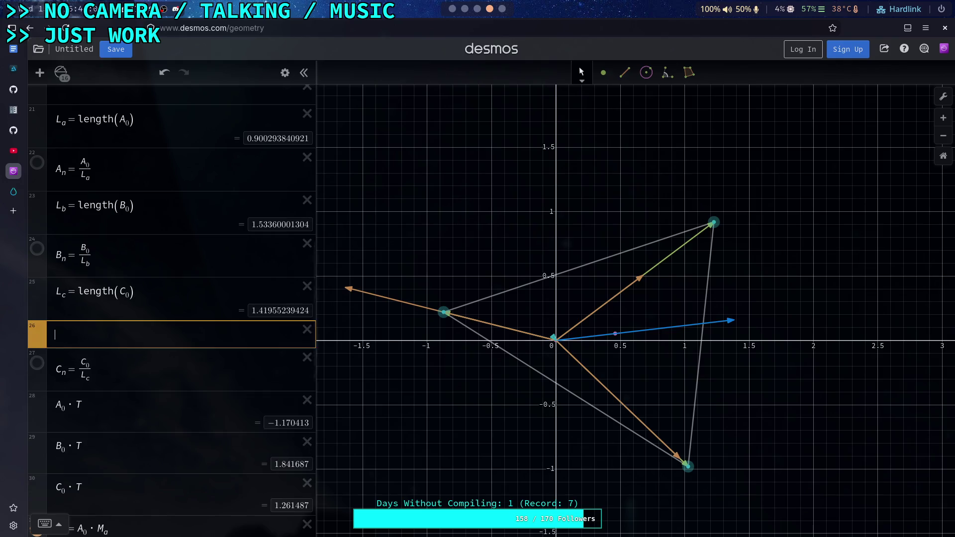
type("L_")
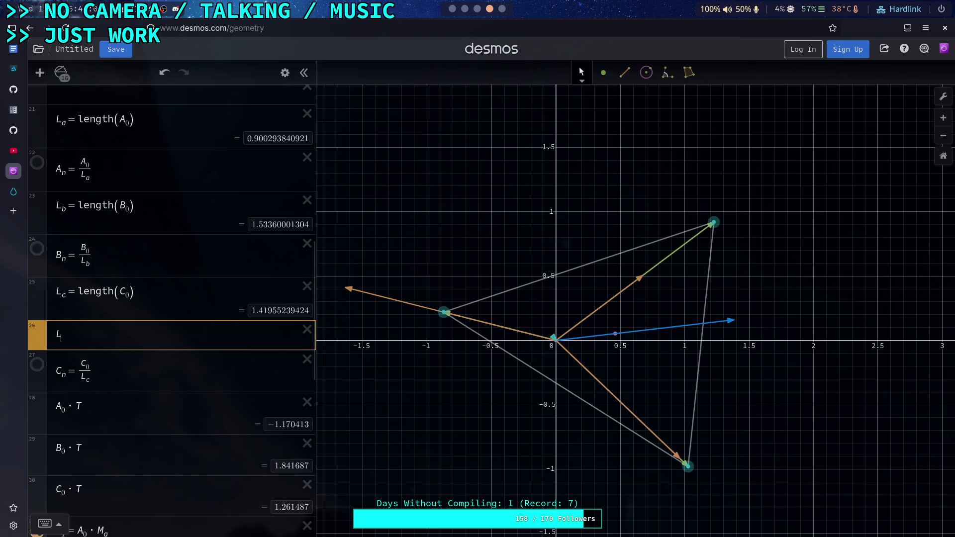
type("r")
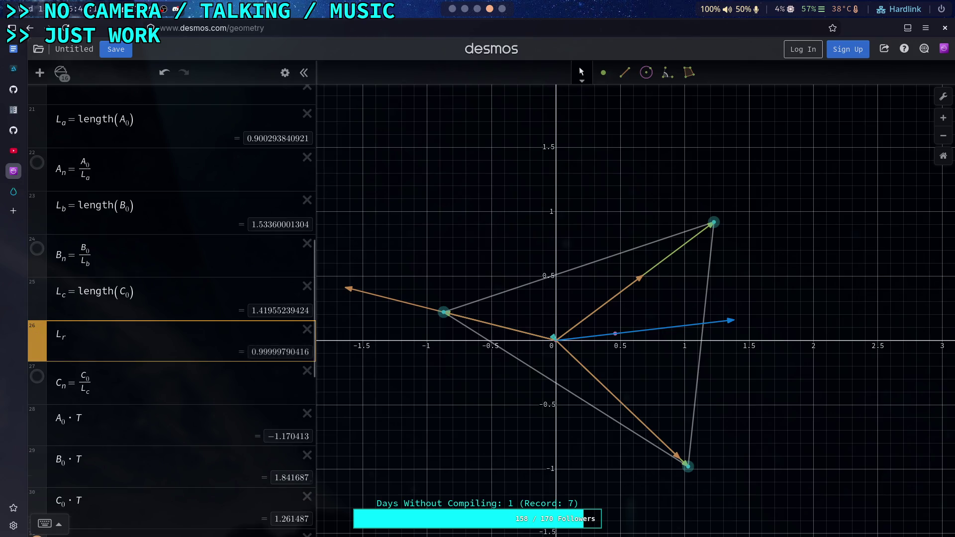
key("BackSpace")
type("c")
type("*")
type("M")
type("_c")
left_click(166, 297)
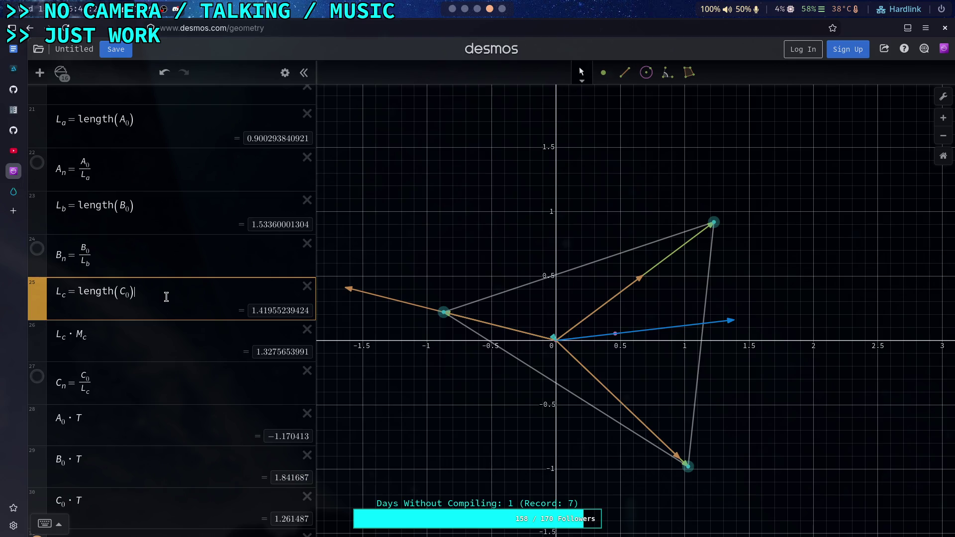
scroll(167, 297, "down", 3)
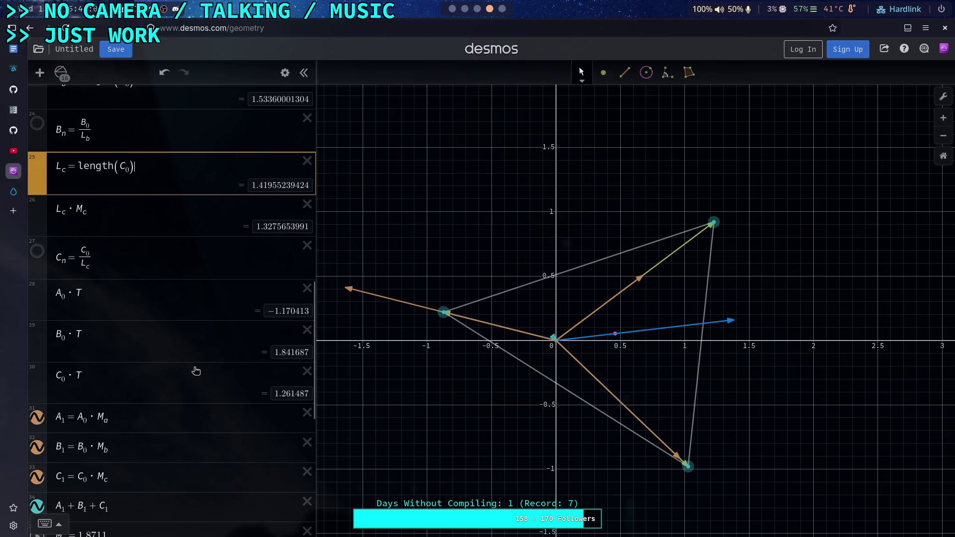
scroll(196, 371, "down", 7)
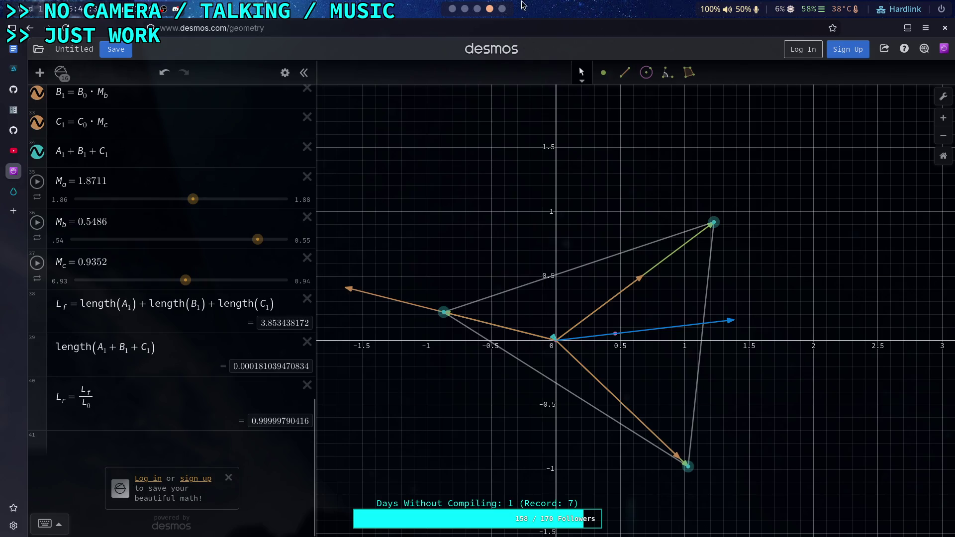
Pan around the Krita canvas, then return to the browser's Google Docs document
left_click(502, 9)
left_click_drag(336, 160, 464, 335)
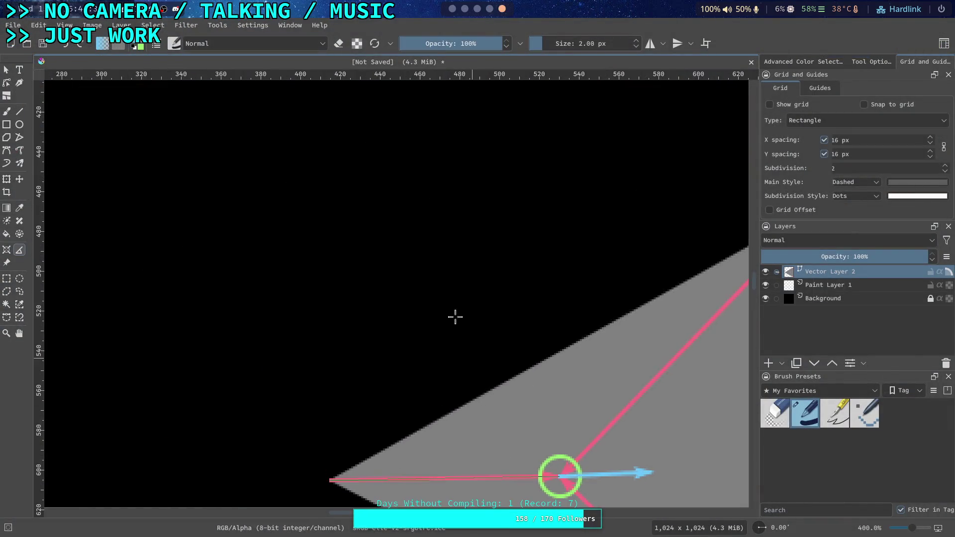
scroll(320, 170, "down", 3)
left_click_drag(320, 171, 315, 381)
scroll(277, 171, "up", 1)
mouse_move(277, 171)
left_mouse_down()
mouse_move(293, 230)
mouse_move(315, 192)
left_mouse_up()
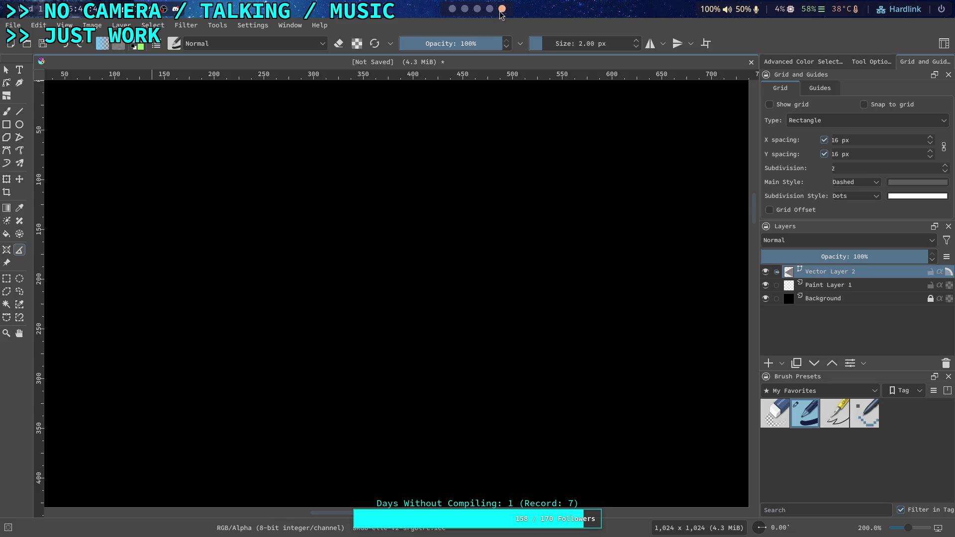
key("super+4")
left_click(19, 51)
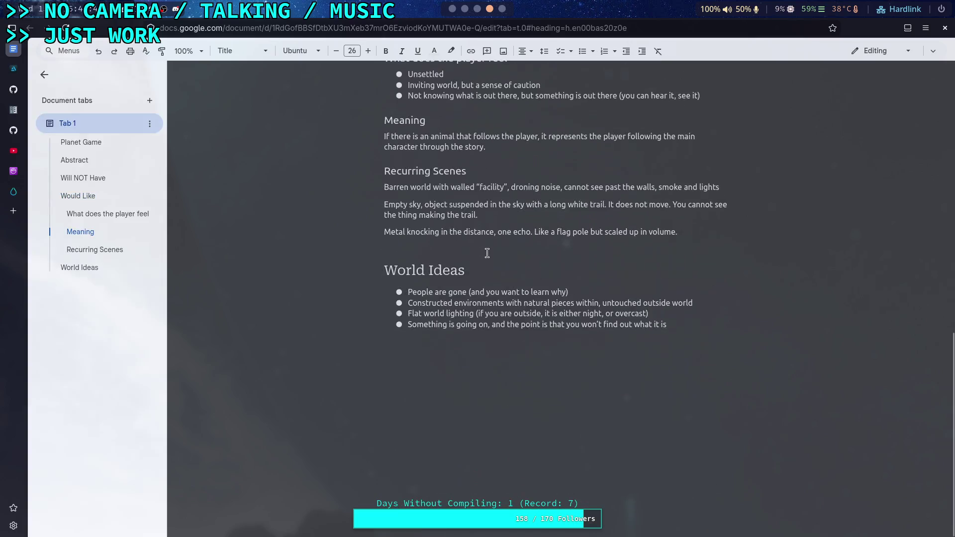
Hide the Document tabs outline, leaving the text and paragraph style unchanged
left_click(44, 76)
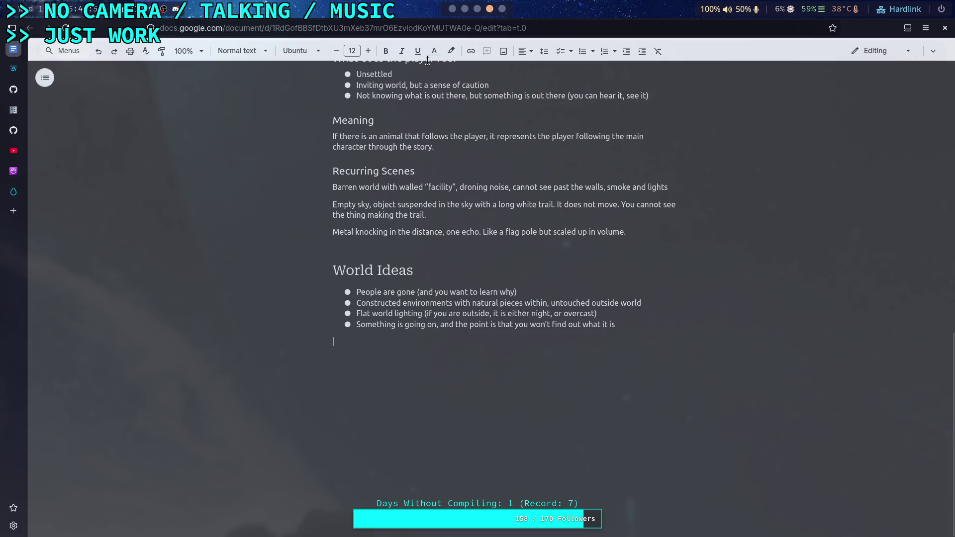
left_click(45, 76)
left_click(45, 73)
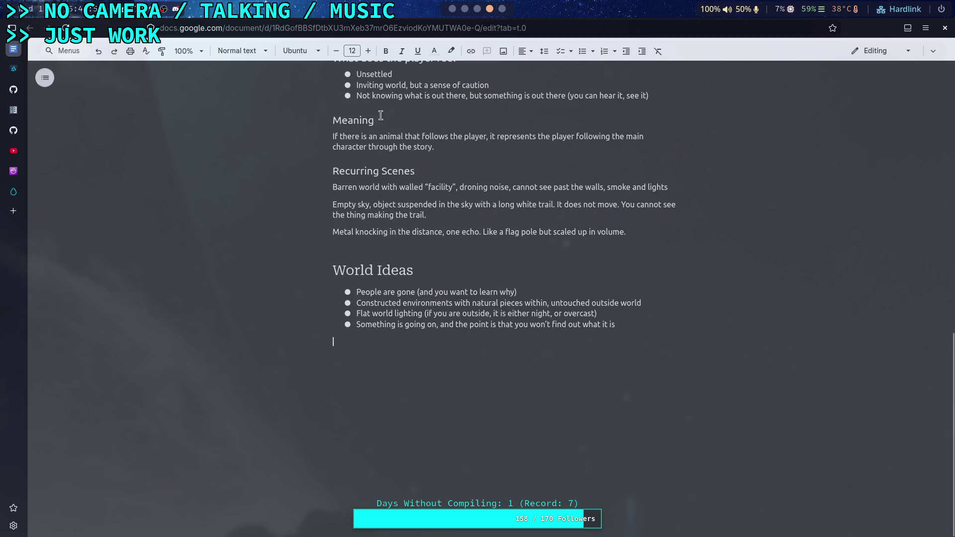
right_click(369, 355)
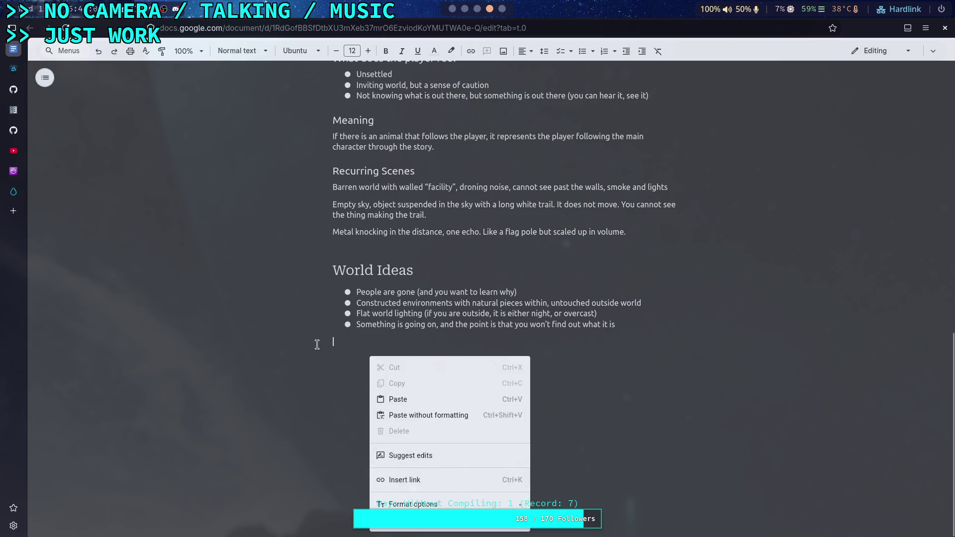
left_click(341, 358)
left_click(267, 52)
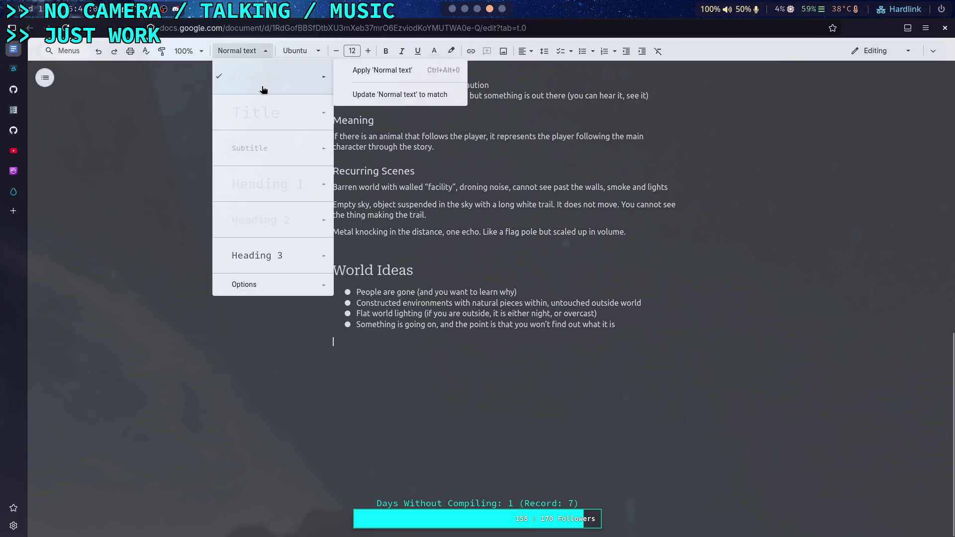
left_click(260, 44)
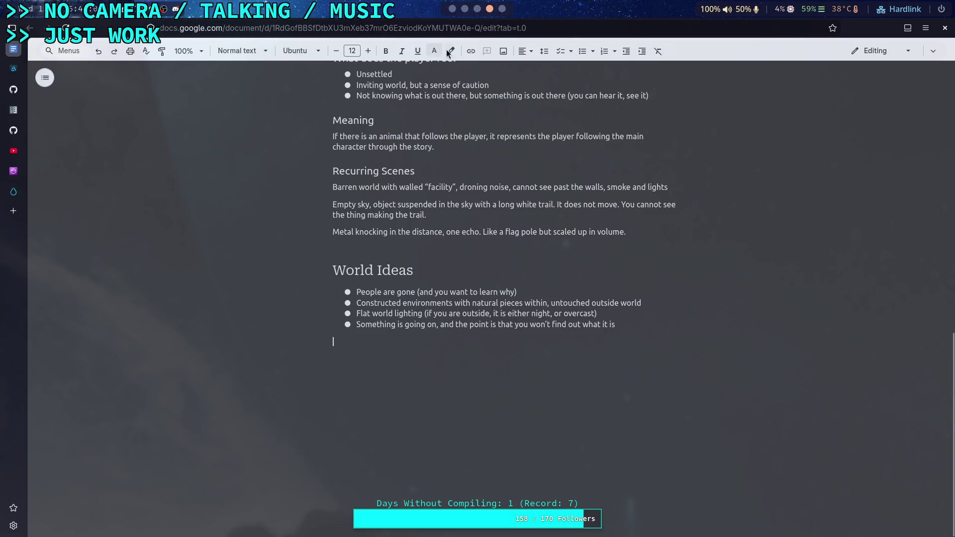
Search the menus for 'math' and choose to insert a new equation
left_click(68, 52)
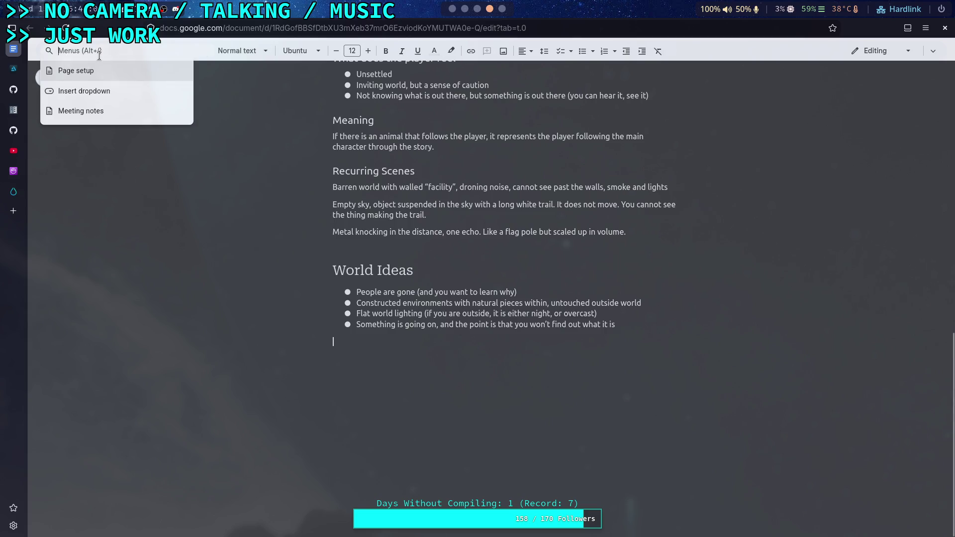
type("math")
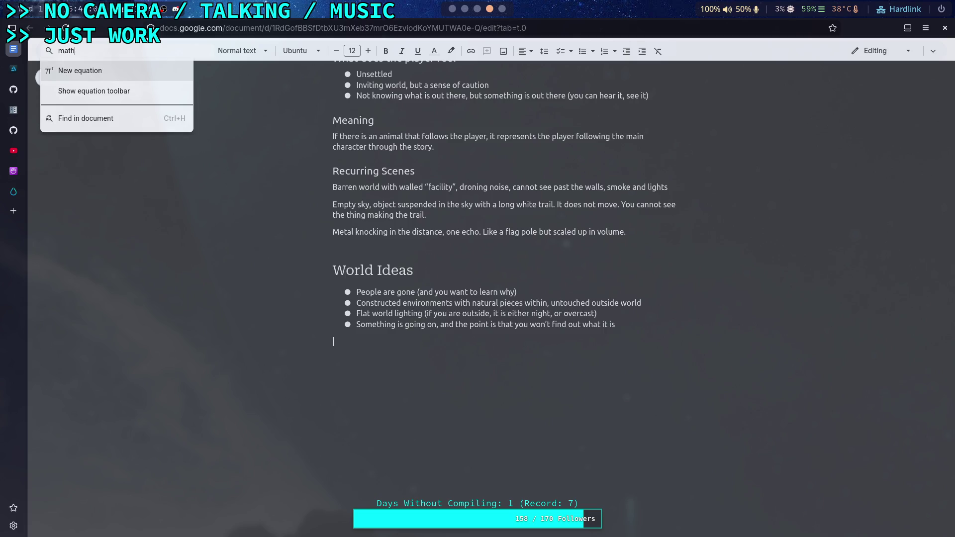
left_click(100, 70)
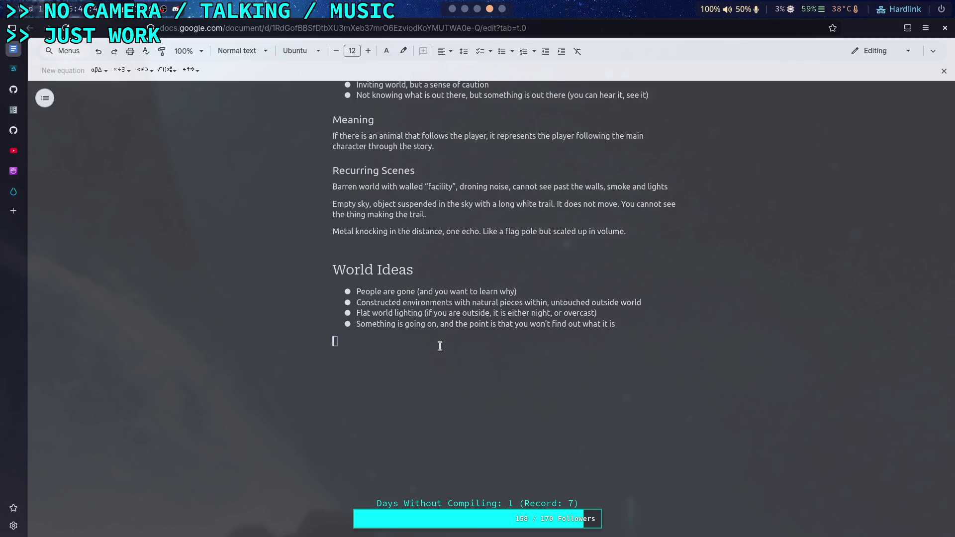
Enter the equation A + B + C = M, then begin a second equation with A
type("A + B + ")
type("C ")
type("= M")
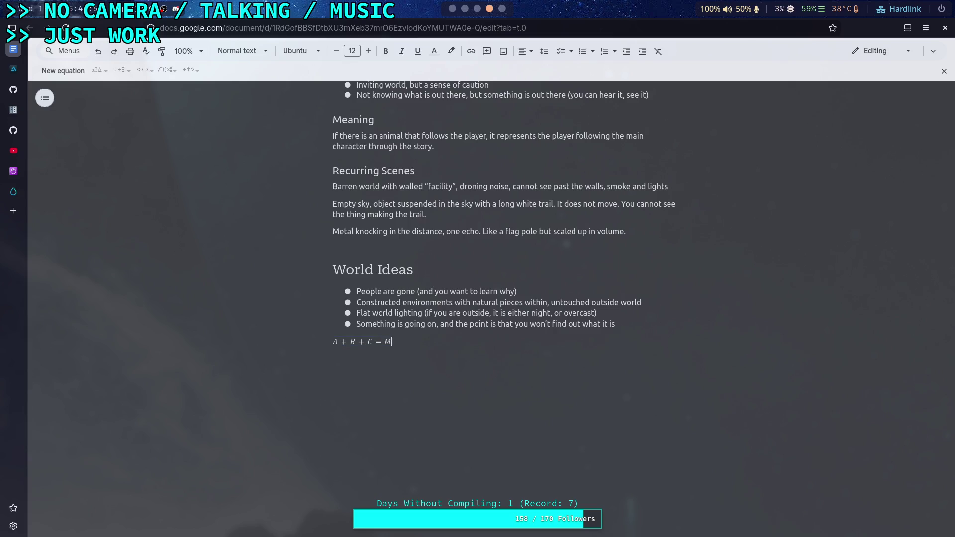
key("Return")
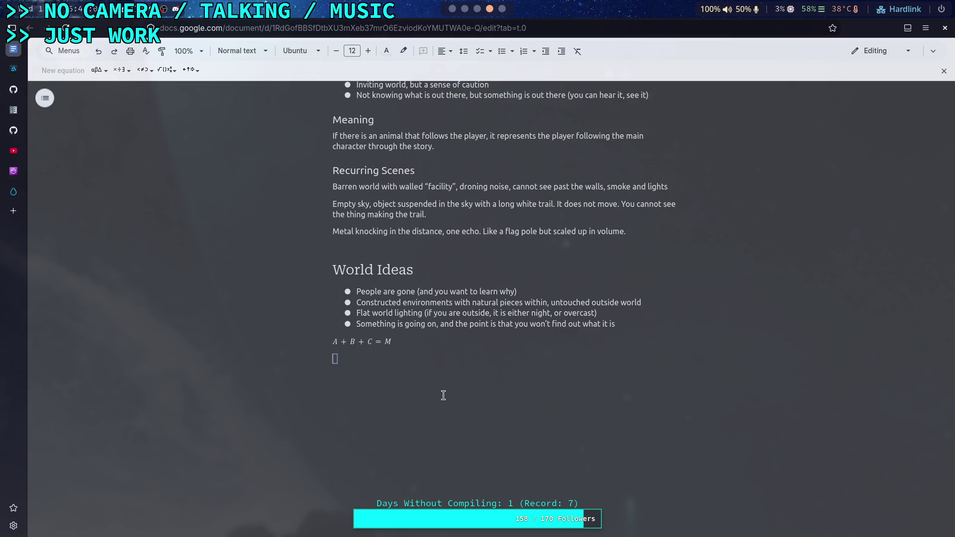
type("A")
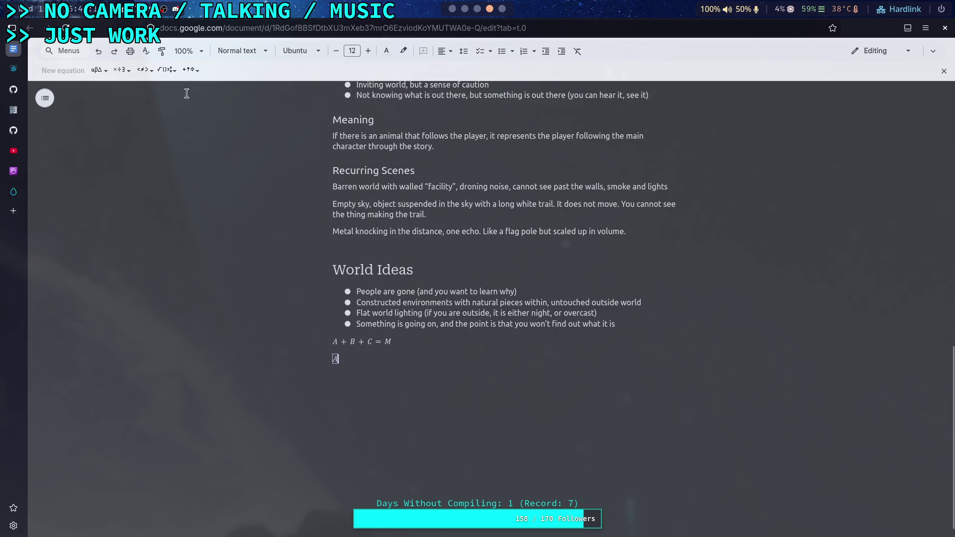
Insert a multiplication dot after A from the equation Operators palette
left_click(174, 75)
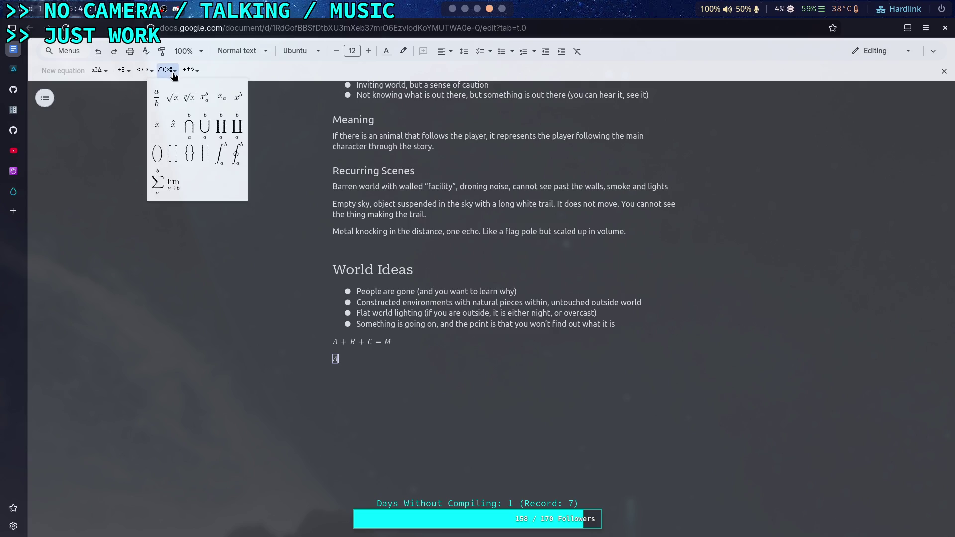
left_click(122, 70)
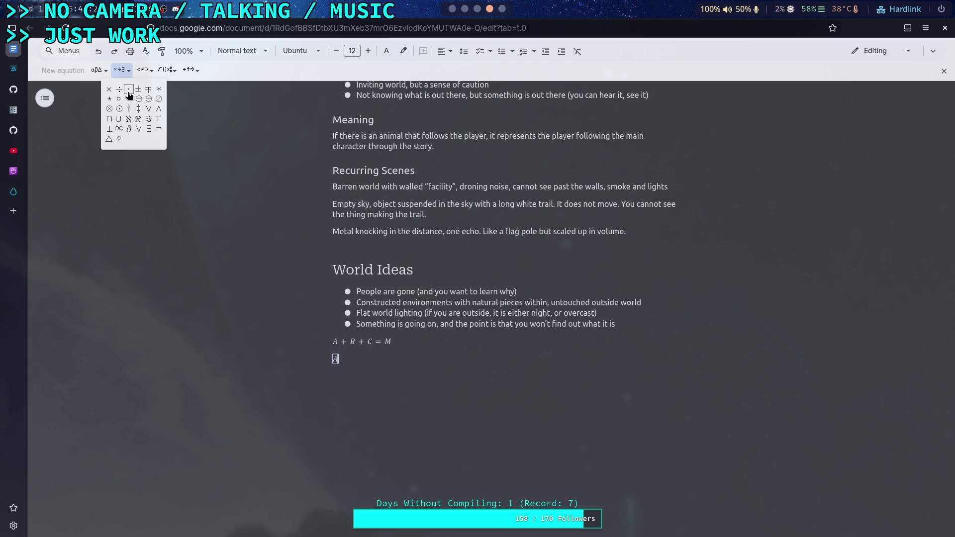
left_click(128, 90)
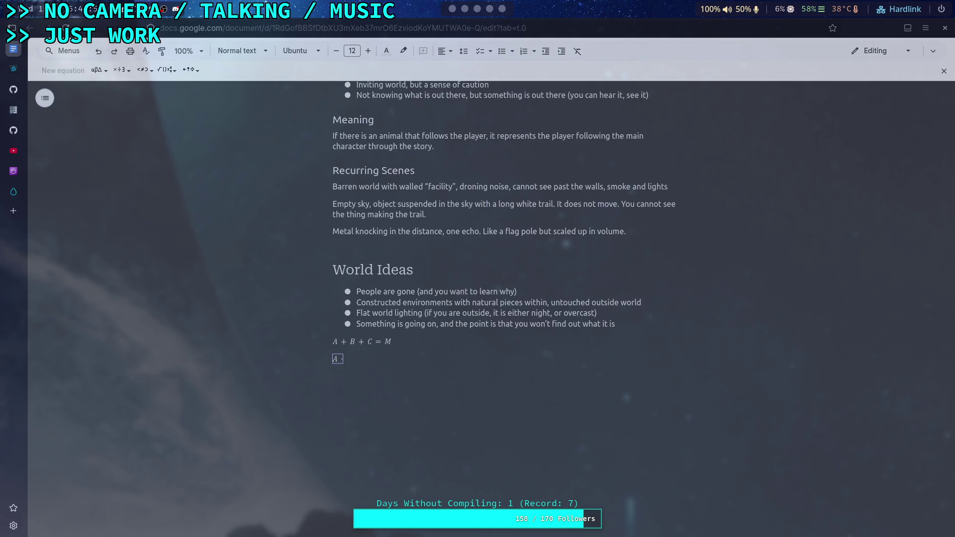
Try an arrow symbol from the equation palettes on A, then remove it, keeping A + B + C = M
left_click(338, 341)
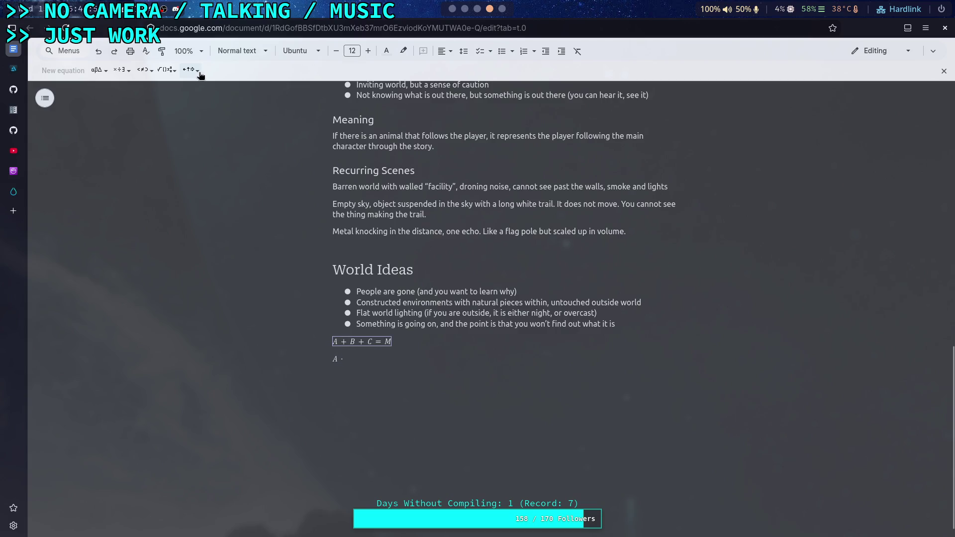
left_click(201, 75)
left_click(168, 72)
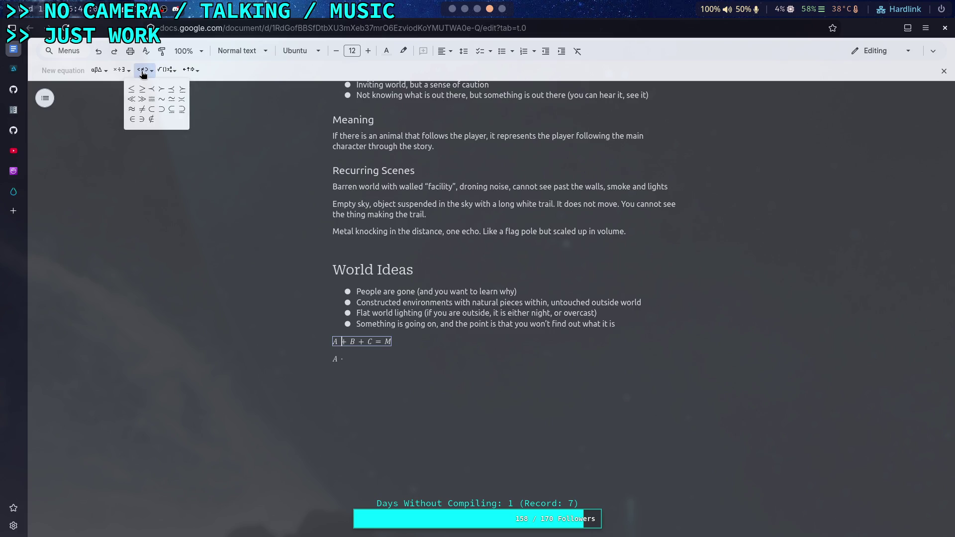
mouse_move(98, 73)
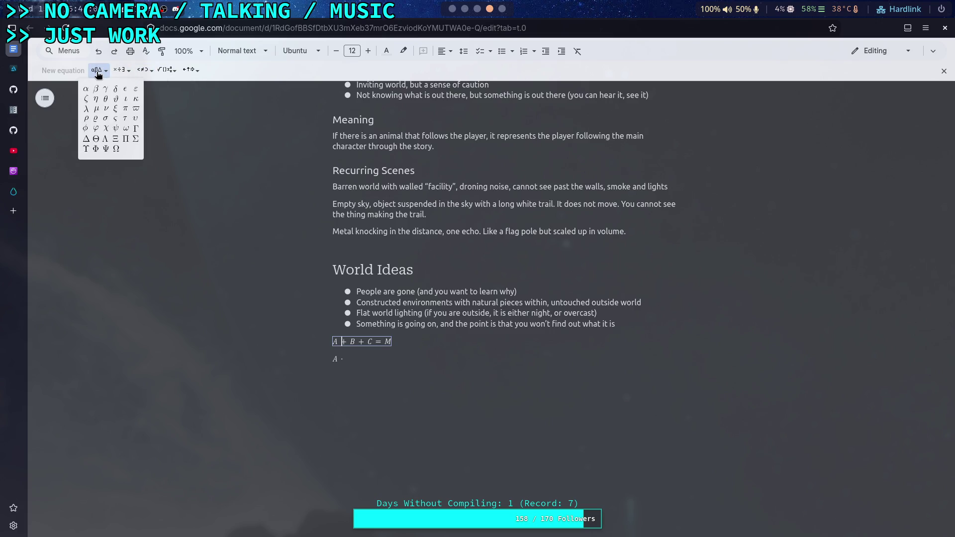
mouse_move(190, 71)
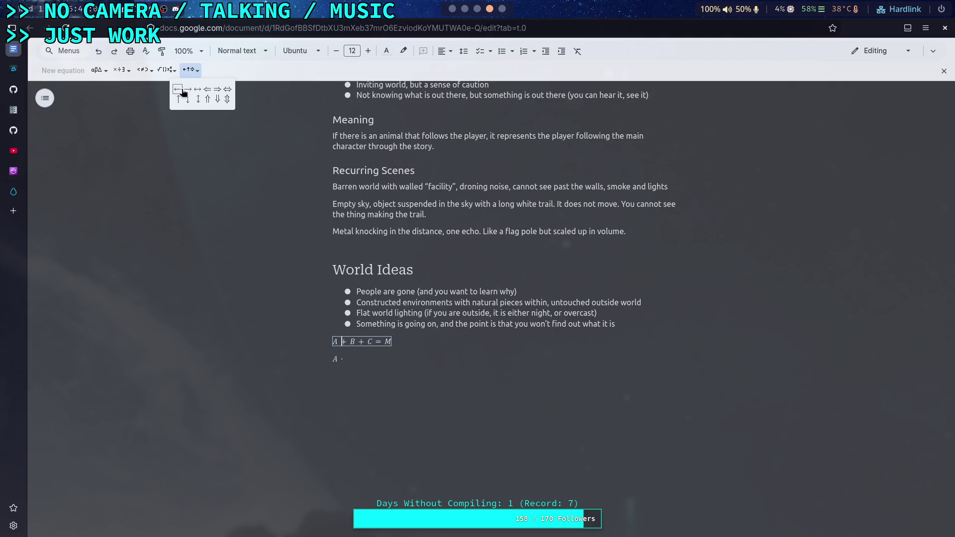
left_click(187, 89)
key("BackSpace")
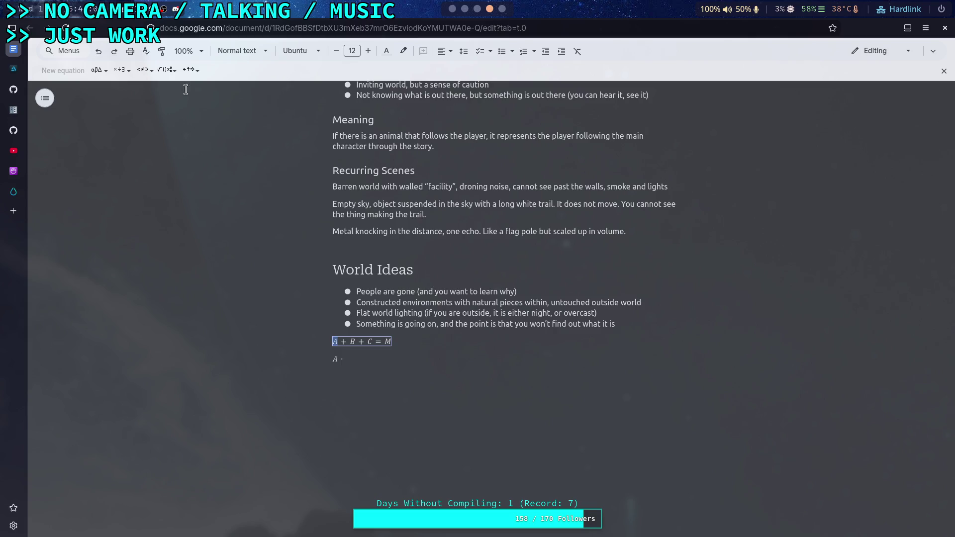
mouse_move(190, 70)
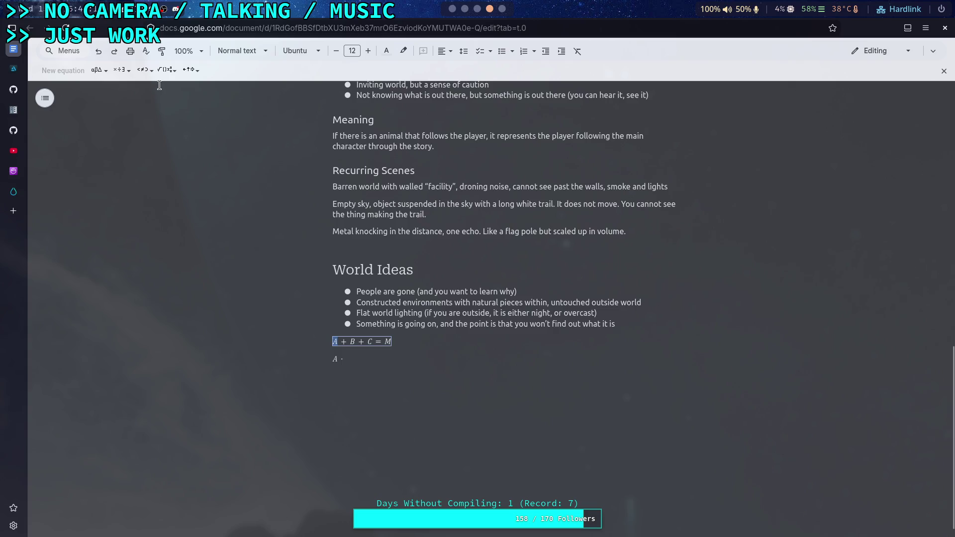
mouse_move(103, 78)
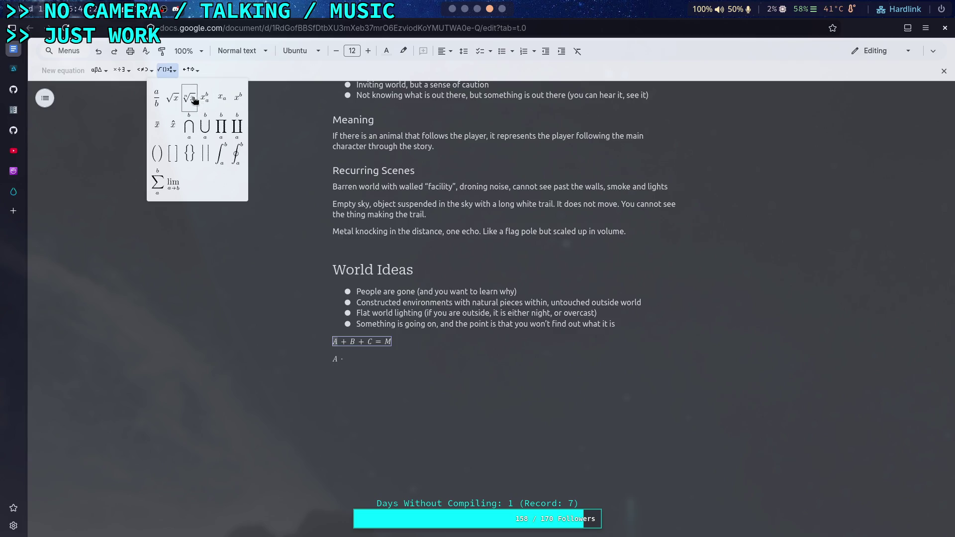
left_click(201, 73)
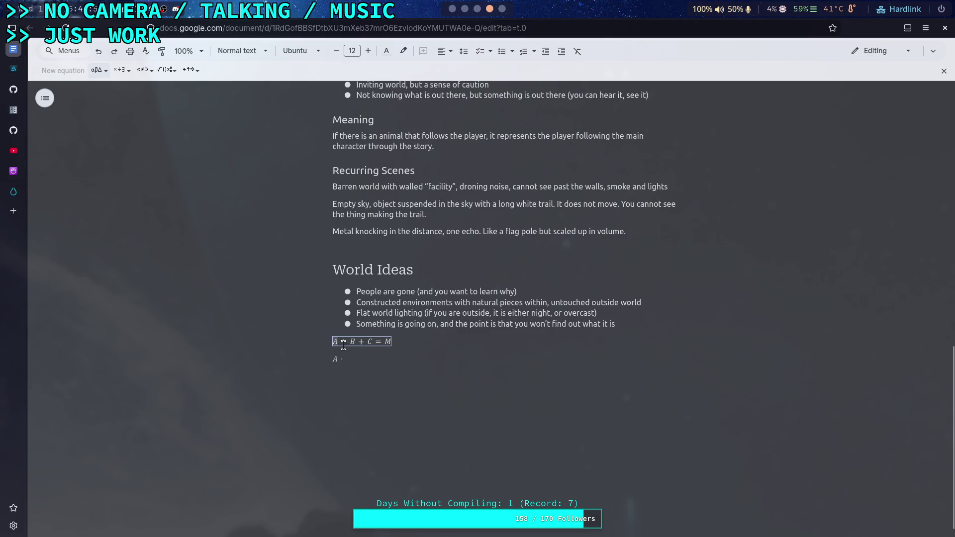
key("BackSpace")
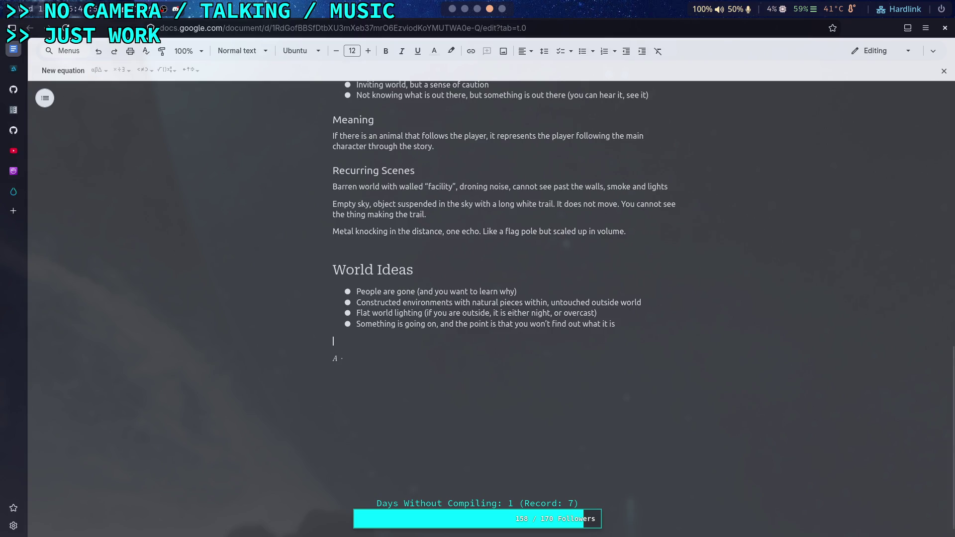
key("ctrl+z")
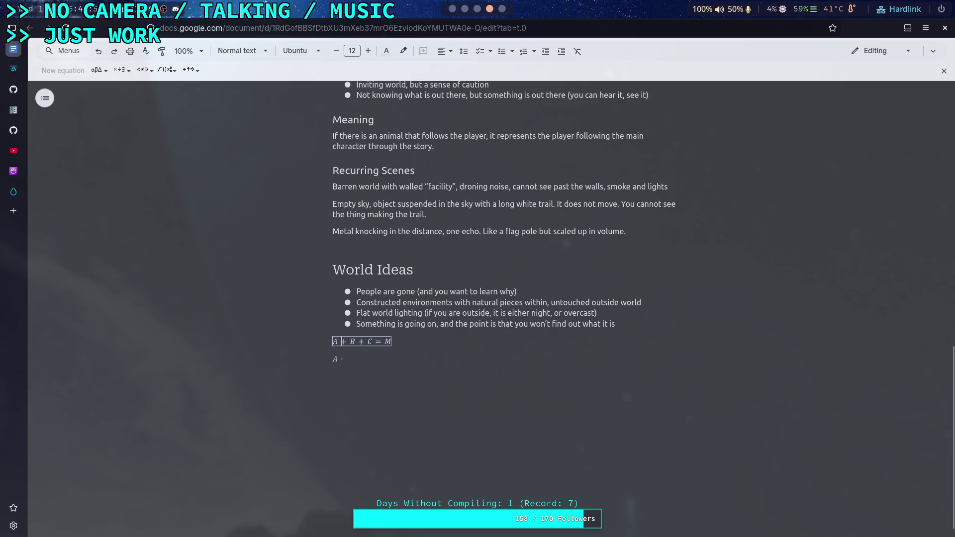
Turn A and B into vectors A⃗ and B⃗ using \vec
key("BackSpace")
type("\\vec")
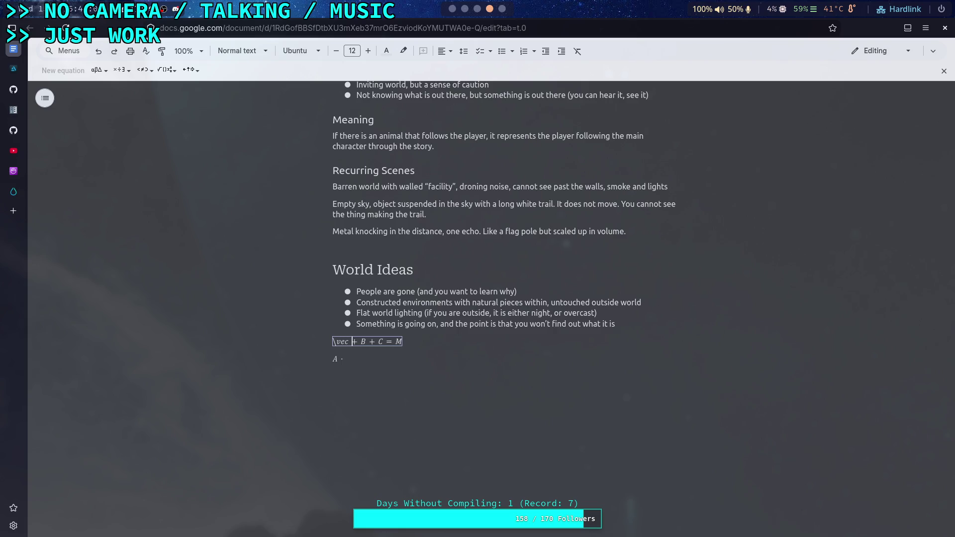
key("space")
type("A")
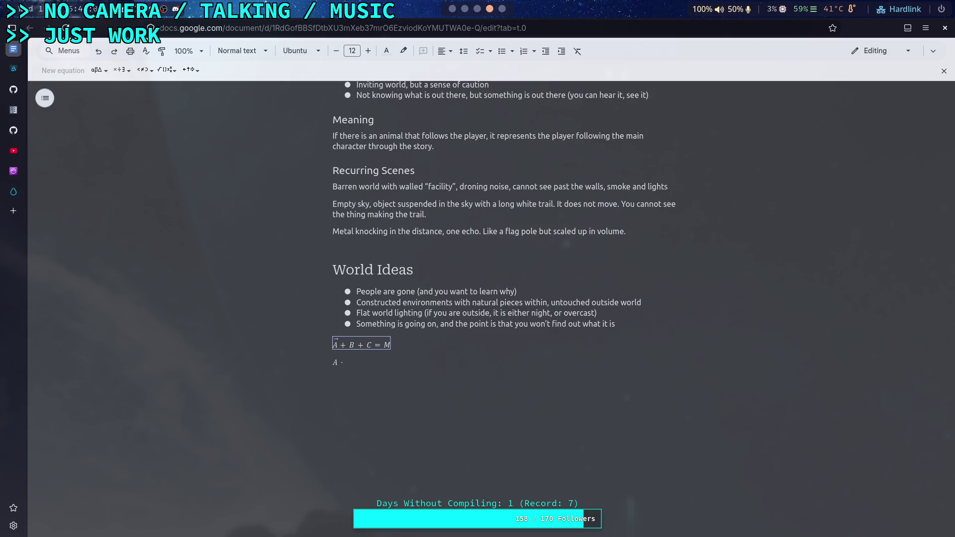
key("BackSpace")
type("\\vec")
key("space")
type("B")
Make C and M vectors too, completing A⃗ + B⃗ + C⃗ = M⃗
key("Delete")
type("\\")
type("vec")
key("space")
key("BackSpace")
type("M")
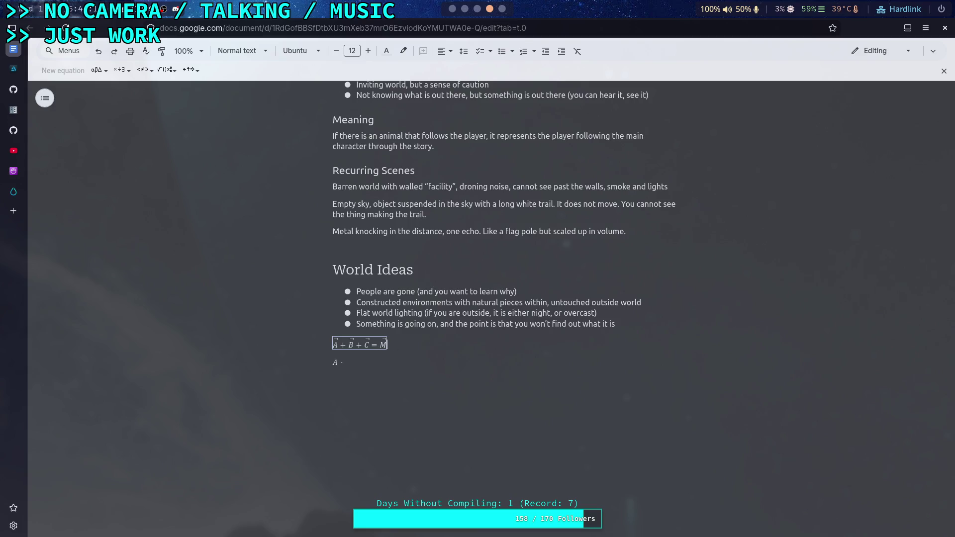
left_click(375, 375)
key("Home")
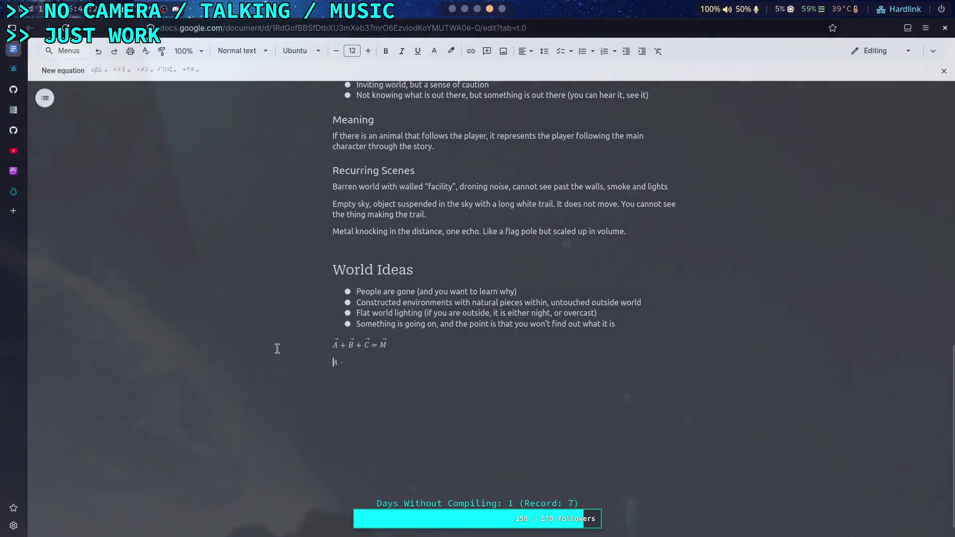
left_click(337, 363)
Delete the A · equation and start a replacement equation with \vec A
key("BackSpace")
key("BackSpace")
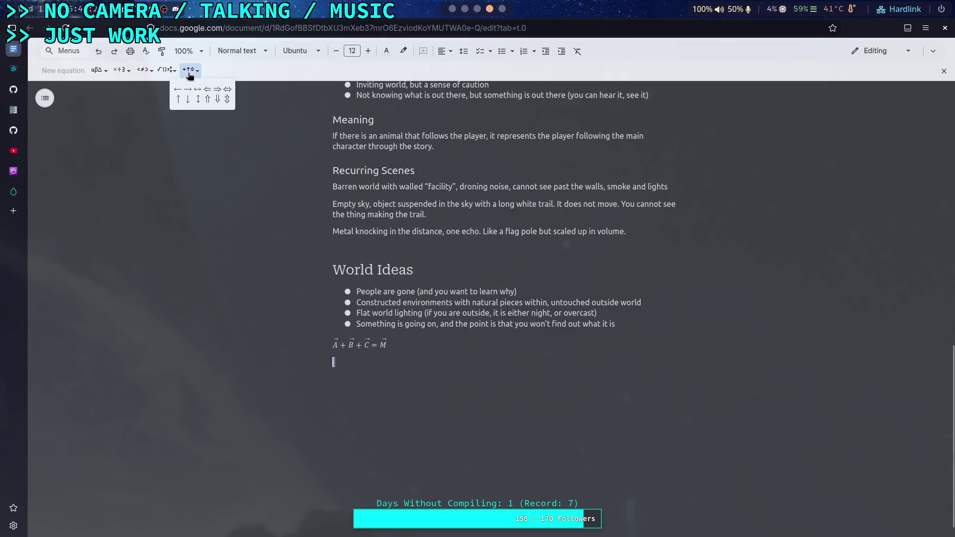
mouse_move(166, 73)
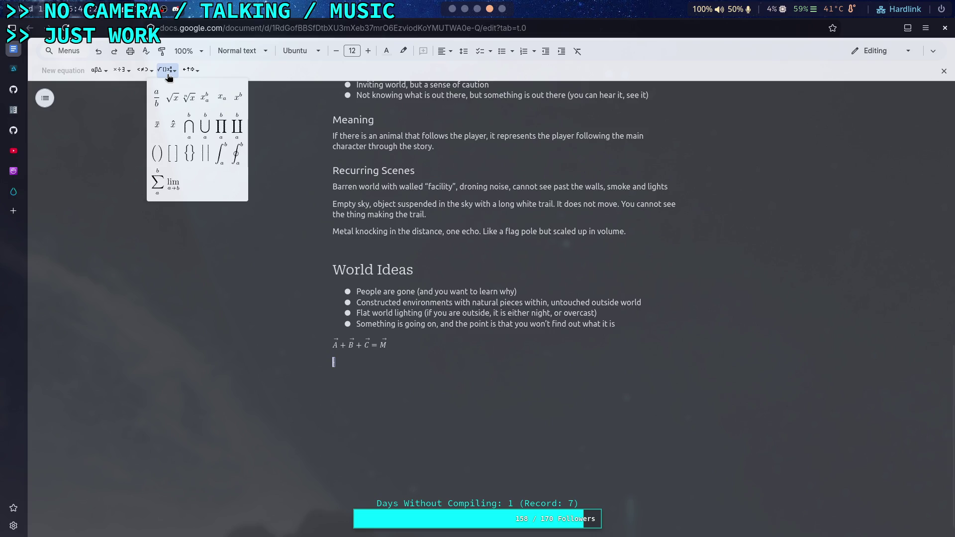
left_click(202, 159)
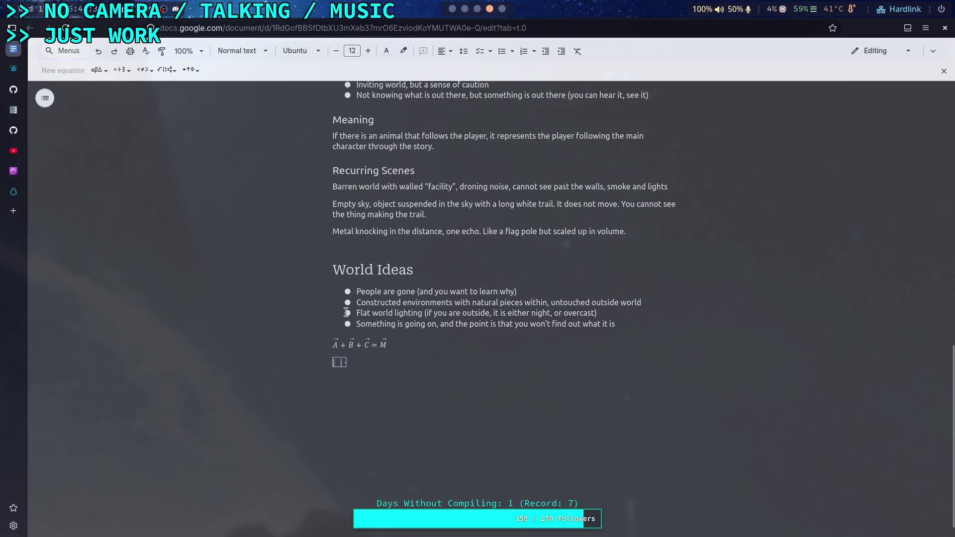
key("BackSpace")
type("\\vec")
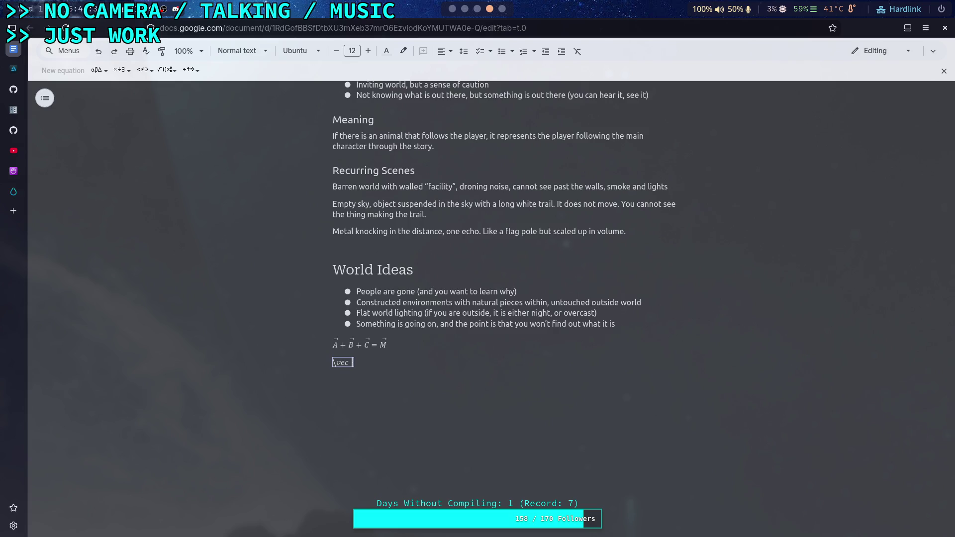
key("space")
type("A⃗")
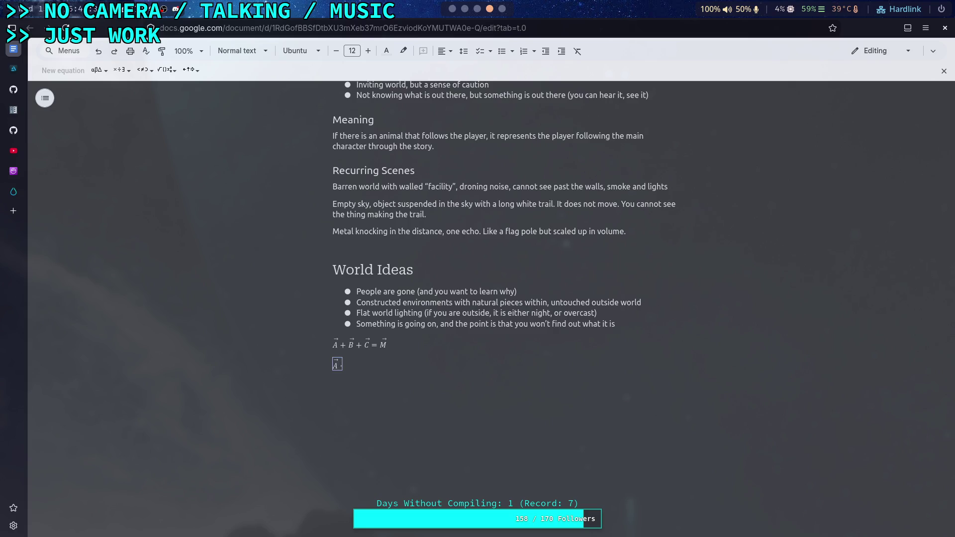
key("BackSpace")
key("BackSpace")
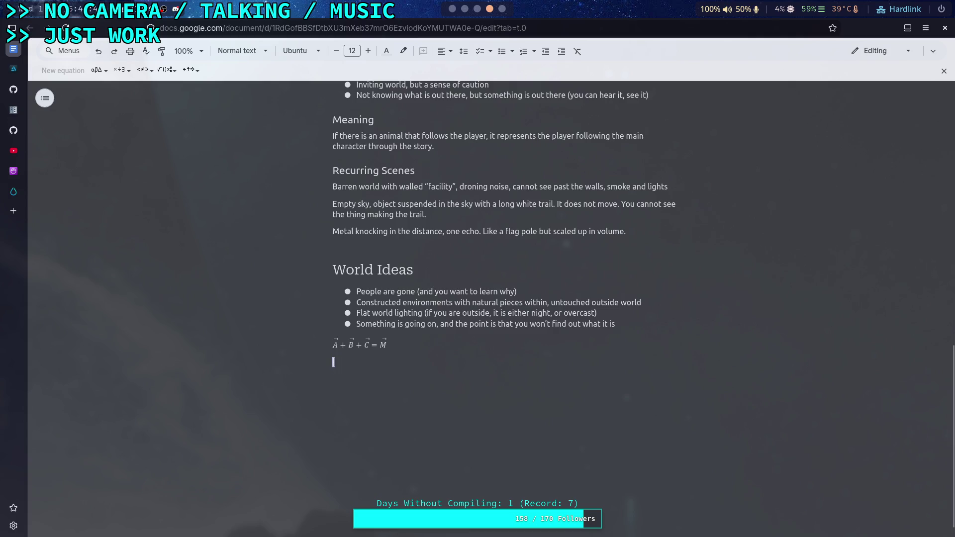
type("\\vec A")
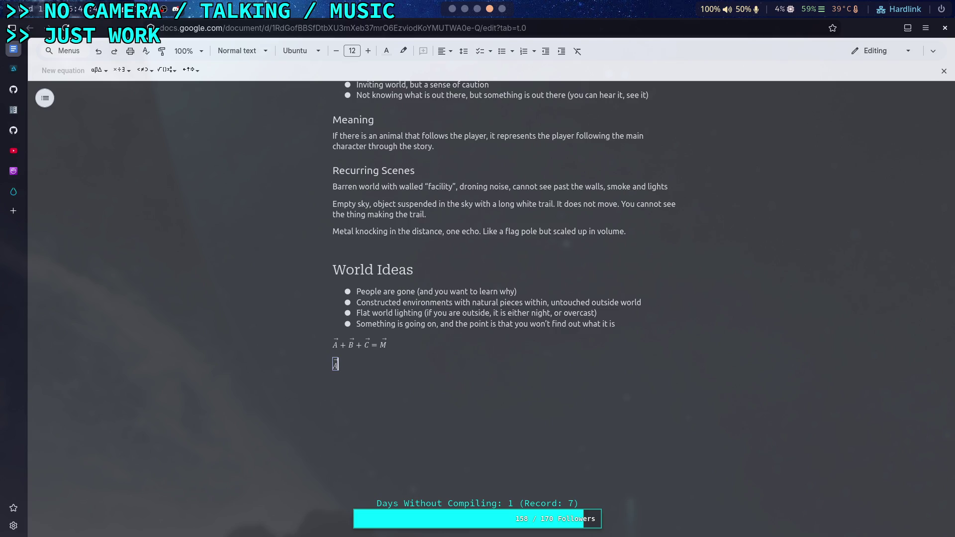
Rework the new equation to begin K⃗ =, followed by another \vec command
left_click(104, 72)
left_click(127, 72)
left_click(129, 89)
key("BackSpace")
key("BackSpace")
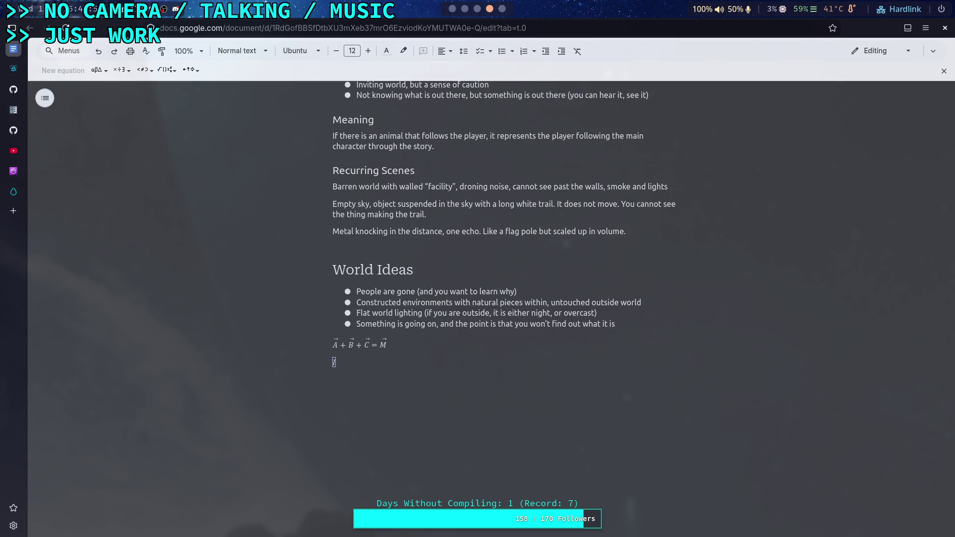
type("\\vec")
key("space")
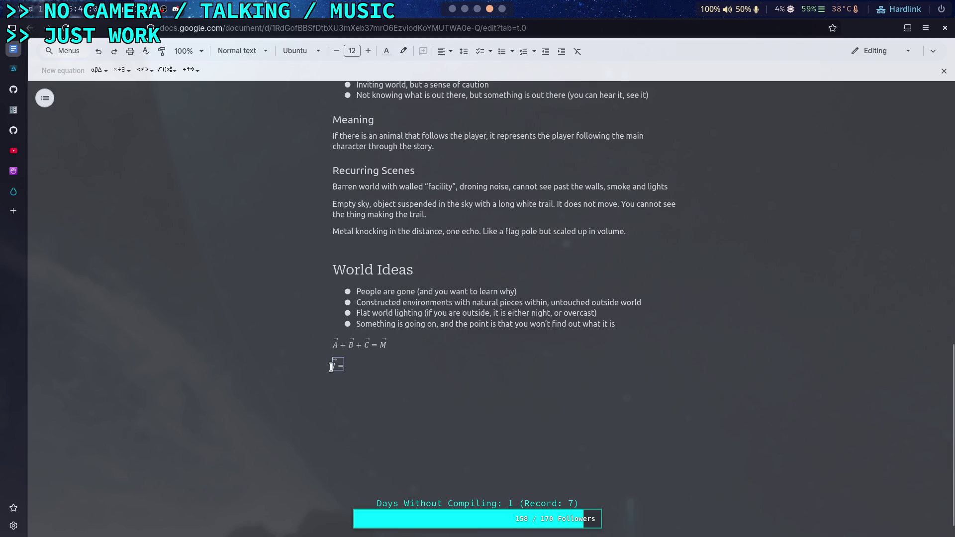
key("BackSpace")
key("ctrl+z")
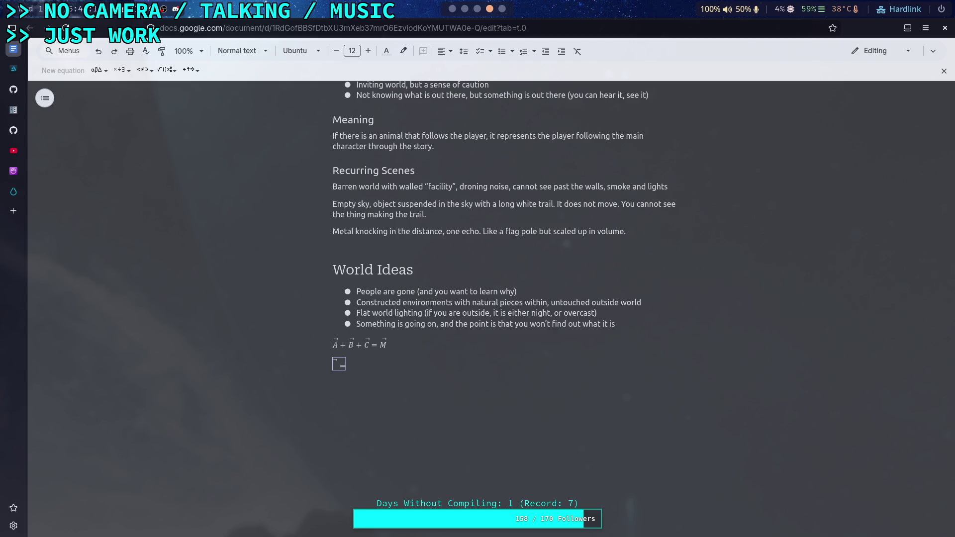
type("K =")
type("\\vec")
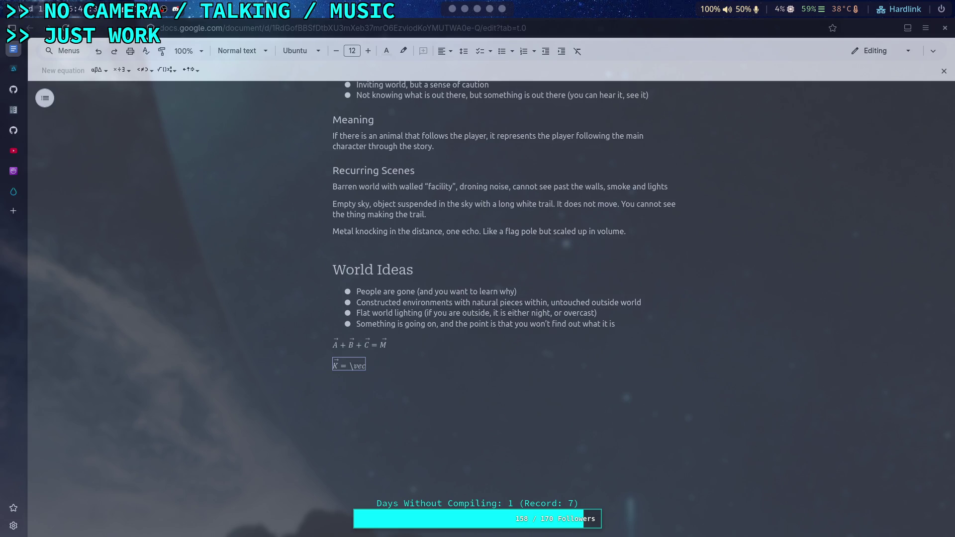
Put A inside parentheses after K⃗ =, briefly deleting and restoring the K equation
type("A")
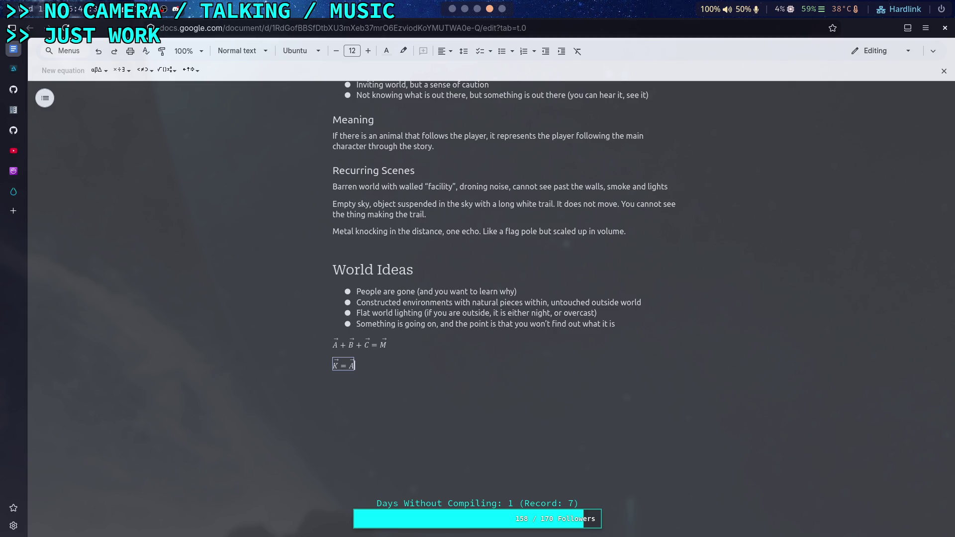
type("(")
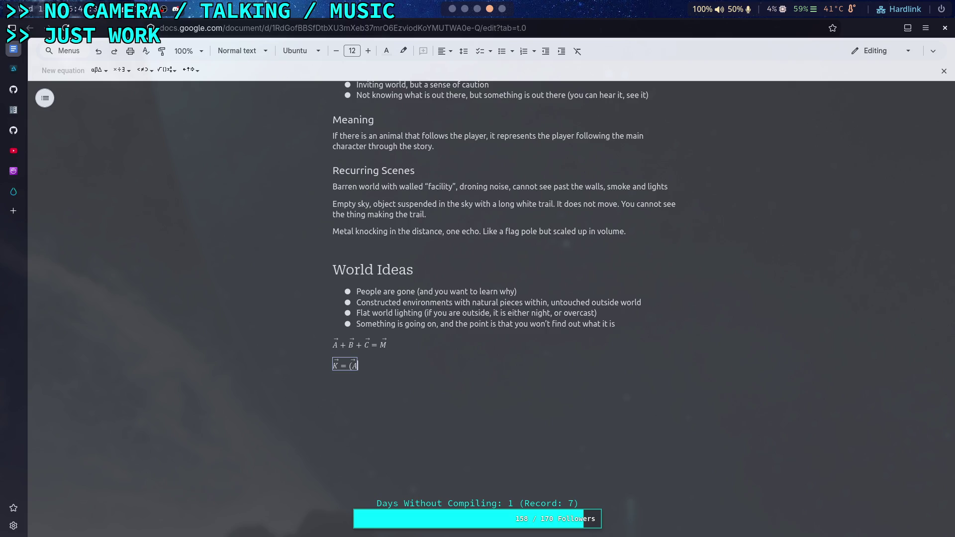
key("BackSpace")
type("(")
key("BackSpace")
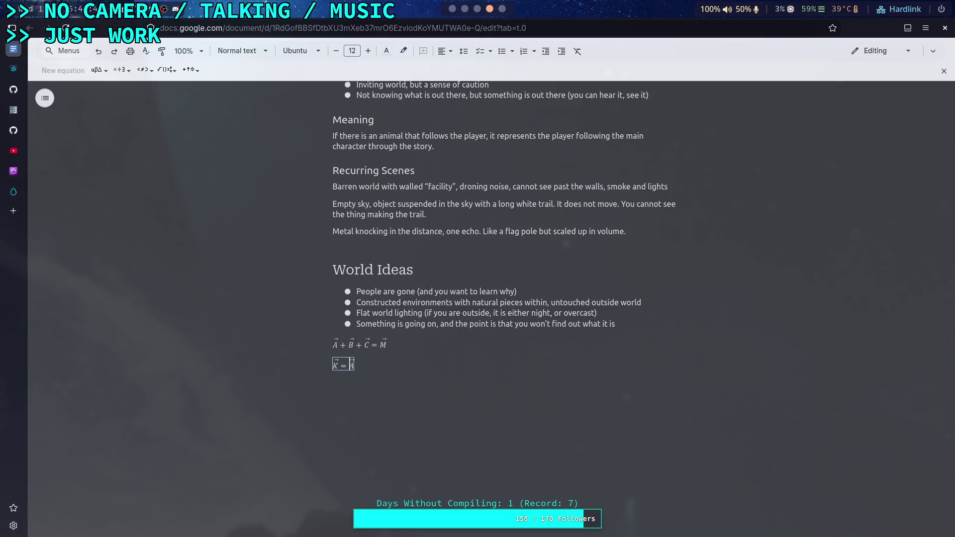
left_click(167, 69)
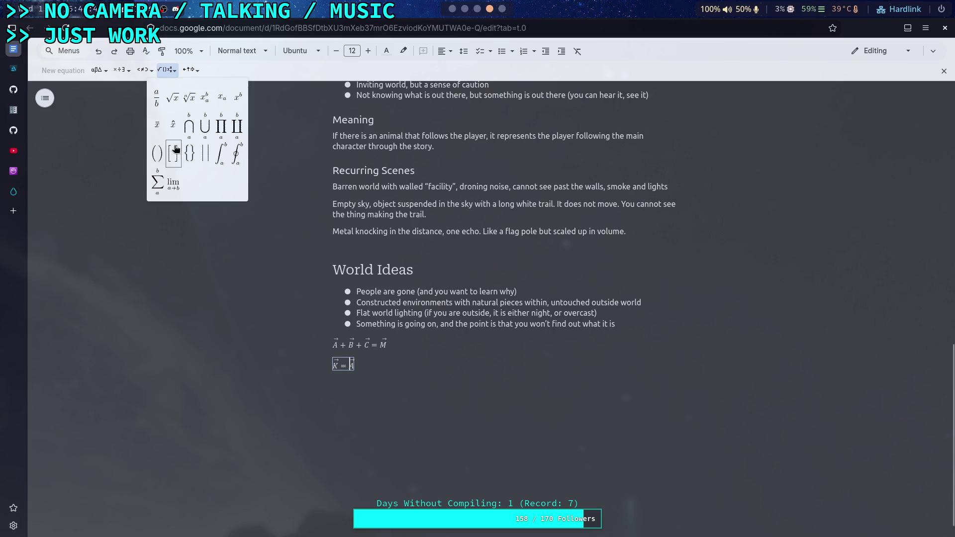
left_click(156, 155)
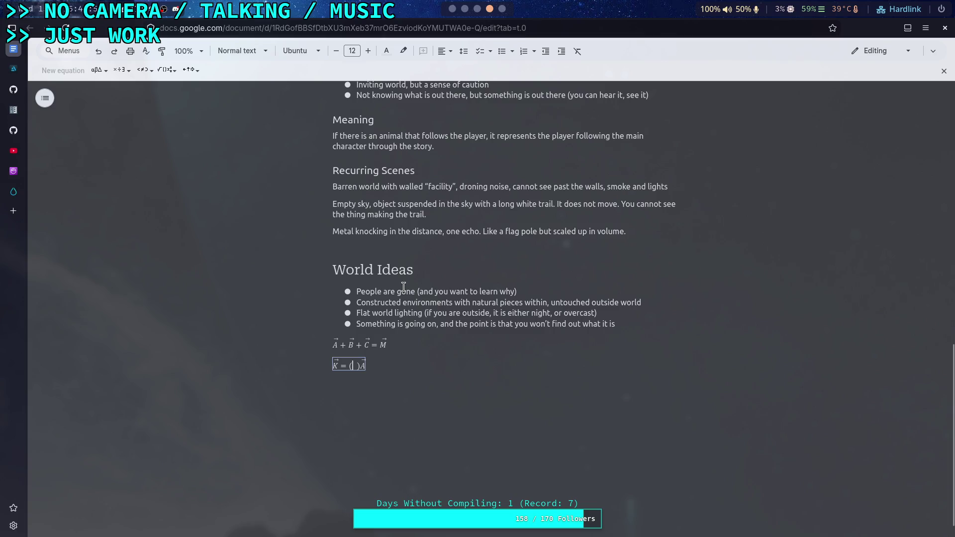
type("A")
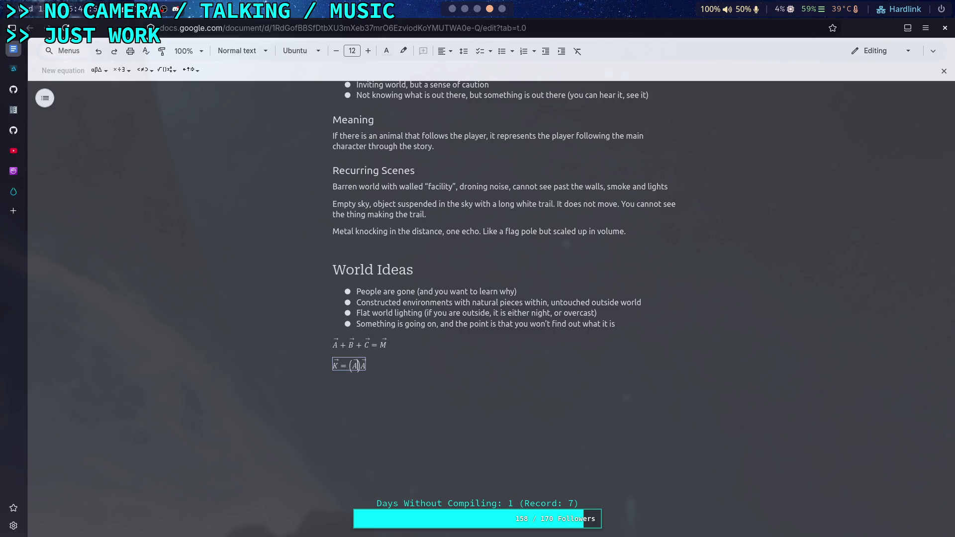
key("BackSpace")
key("BackSpace")
key("BackSpace")
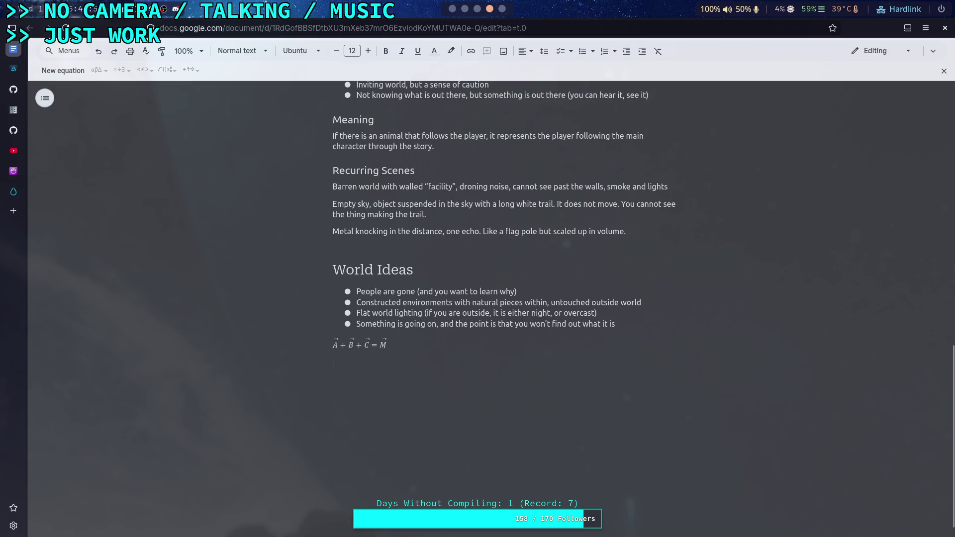
key("ctrl+z")
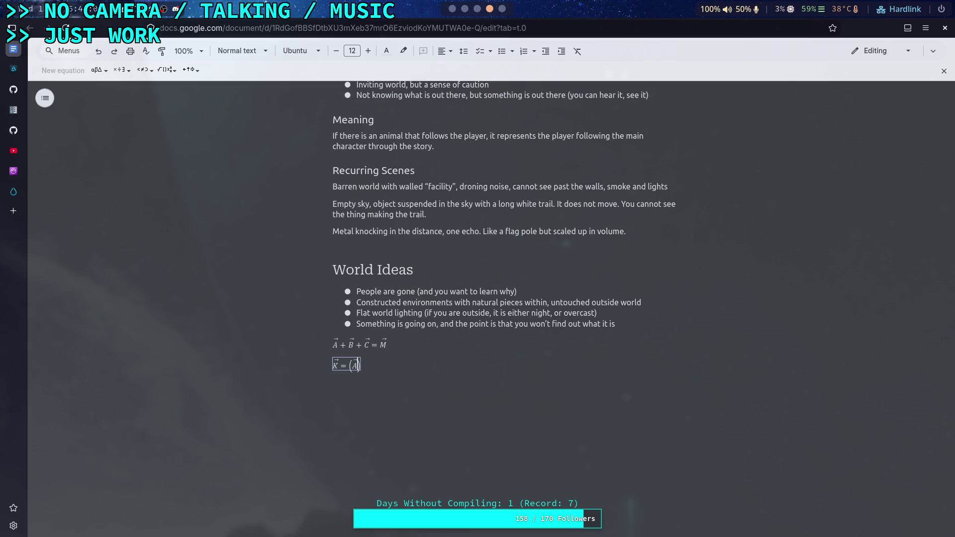
Build the first term (A⃗·F_a) with the dot operator and a subscript, then add +
left_click(122, 70)
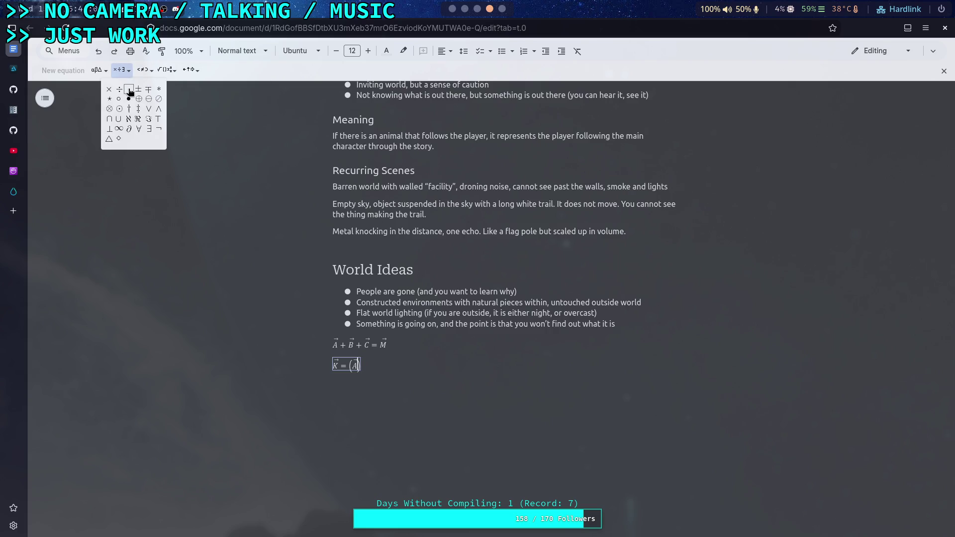
left_click(128, 93)
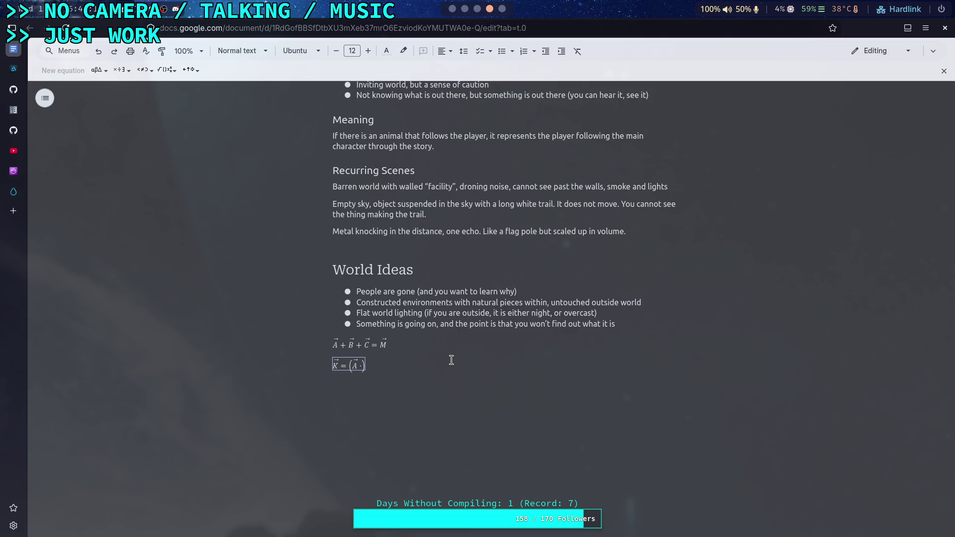
type("F")
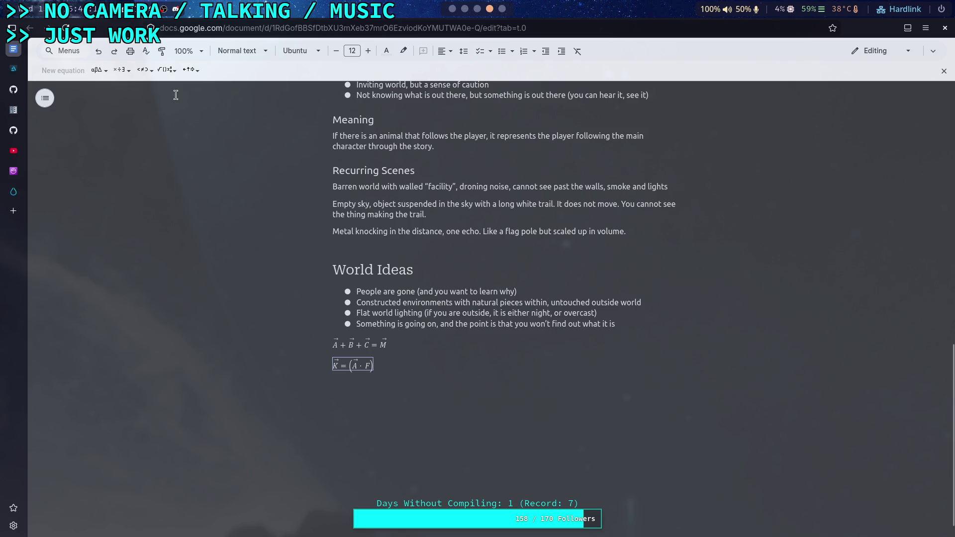
left_click(167, 70)
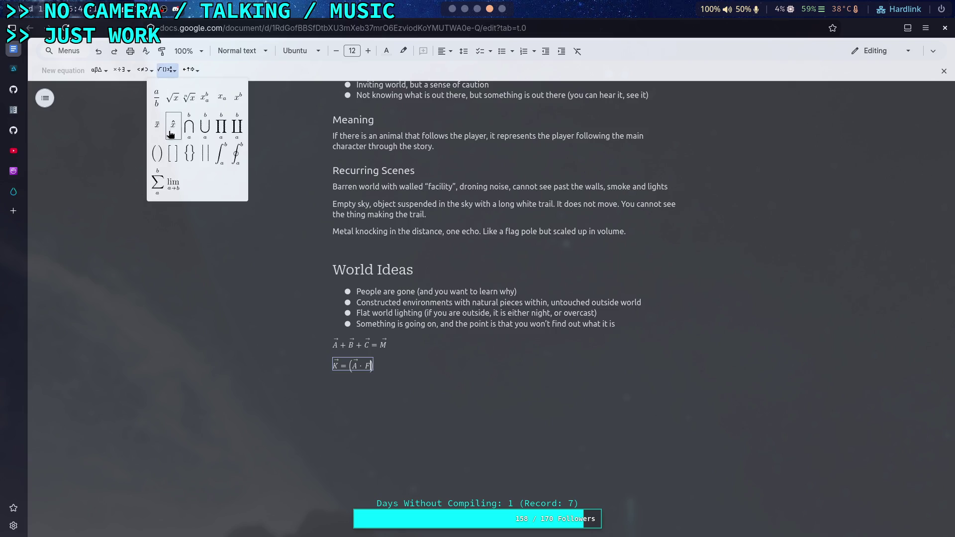
left_click(222, 105)
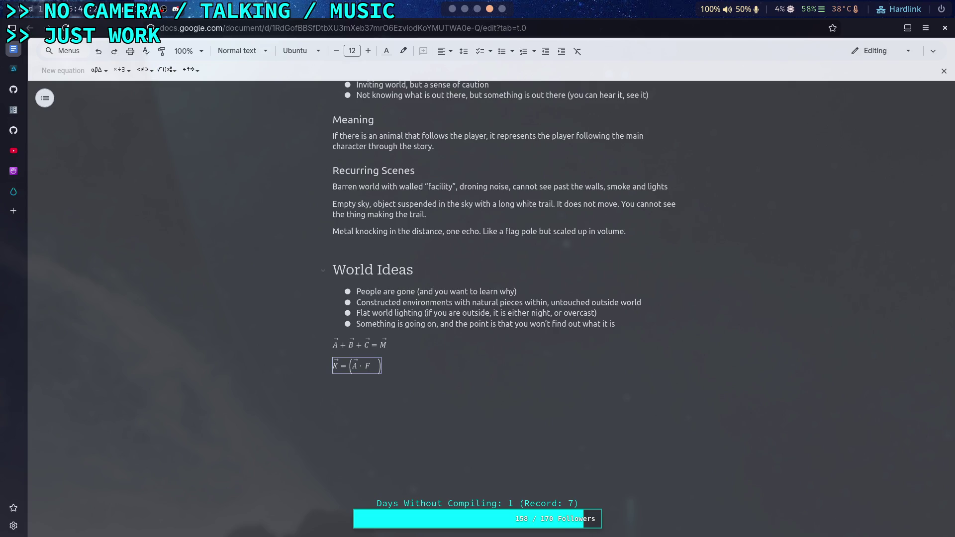
key("BackSpace")
key("BackSpace")
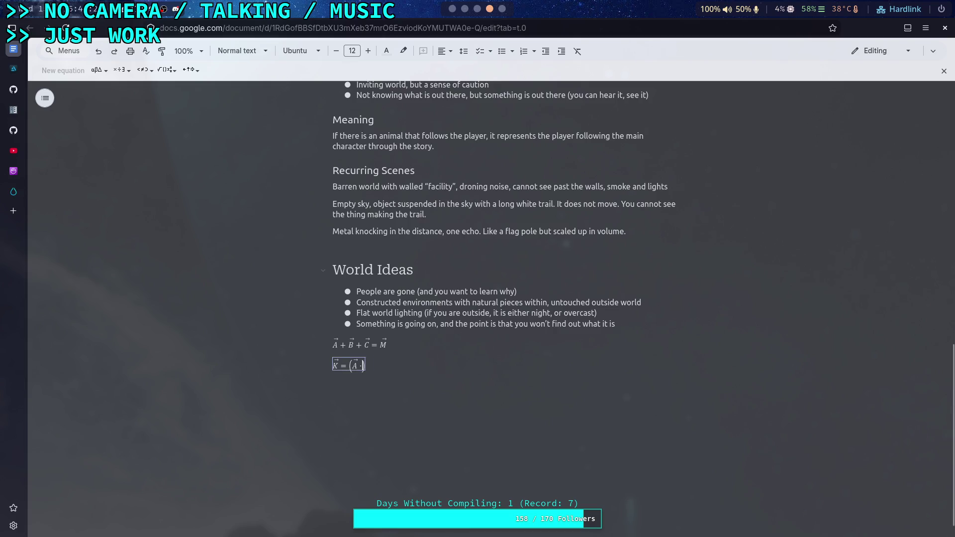
left_click(166, 70)
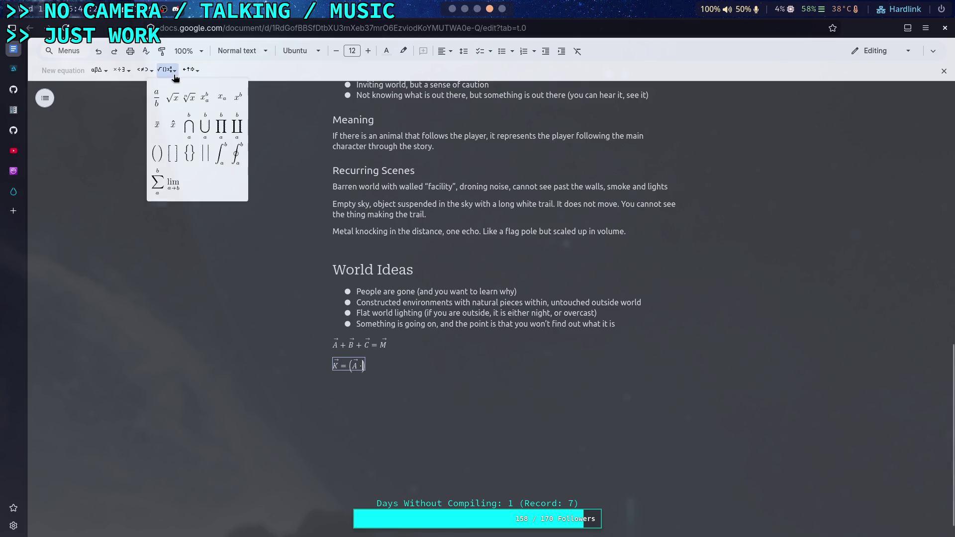
left_click(222, 97)
type("F")
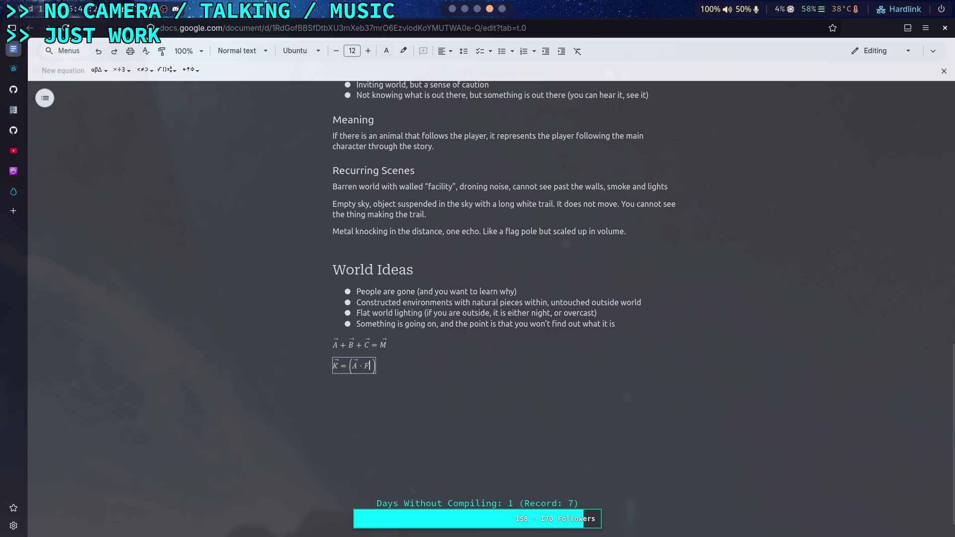
type("a")
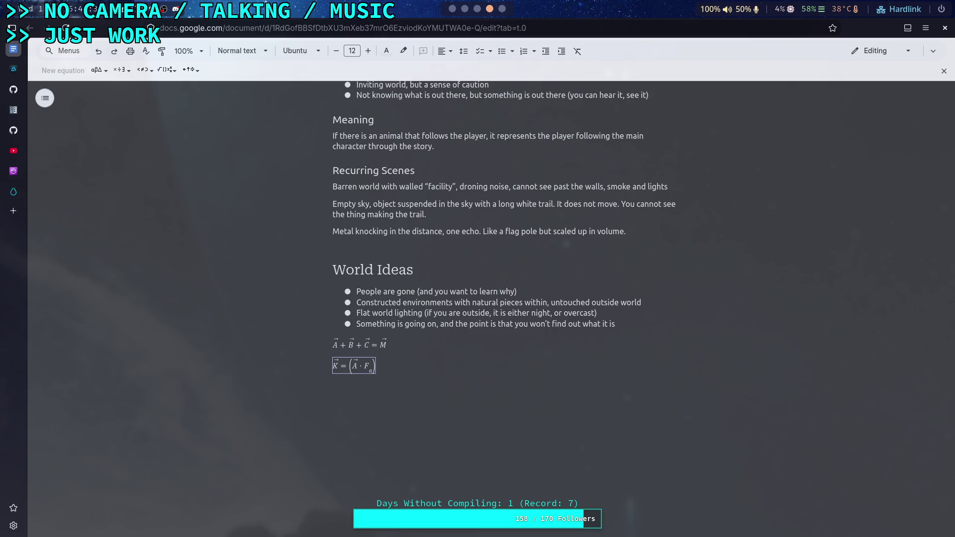
key("Right")
type("+")
Copy the (A⃗·F_a) group and paste it as a second term changed to (B⃗·F_B) +
key("shift+Left")
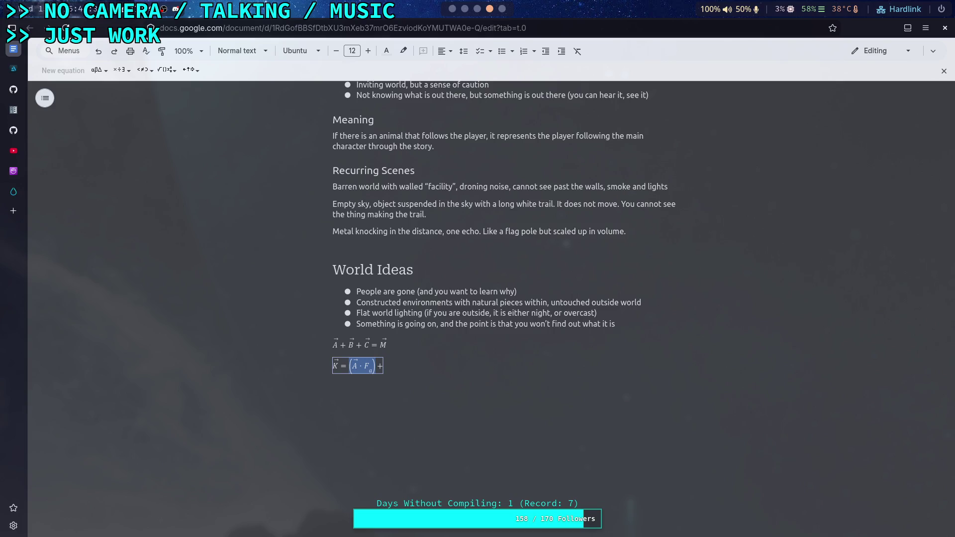
key("ctrl+c")
key("Right")
key("Right")
key("ctrl+v")
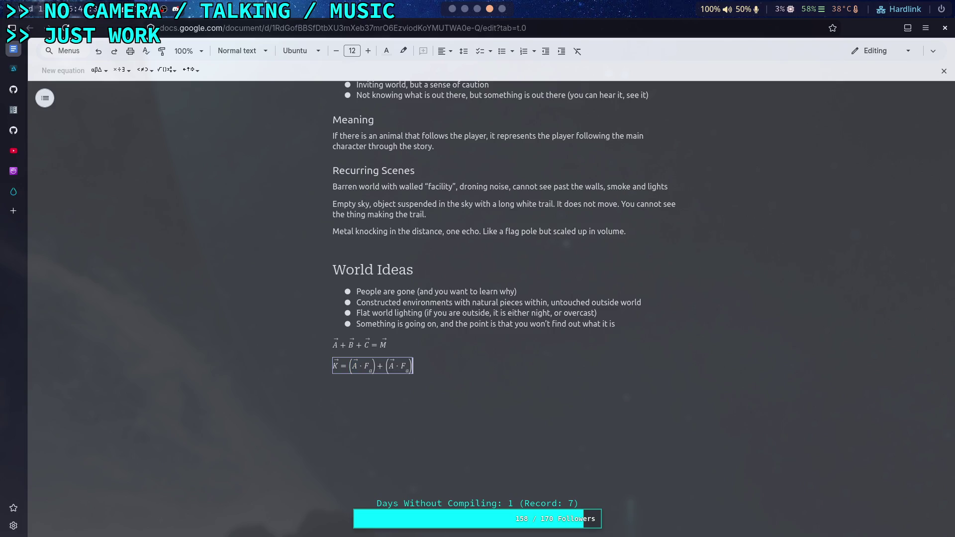
key("Left")
key("Left")
key("Left")
key("BackSpace")
type("B")
key("Right")
key("Right")
type("B) ")
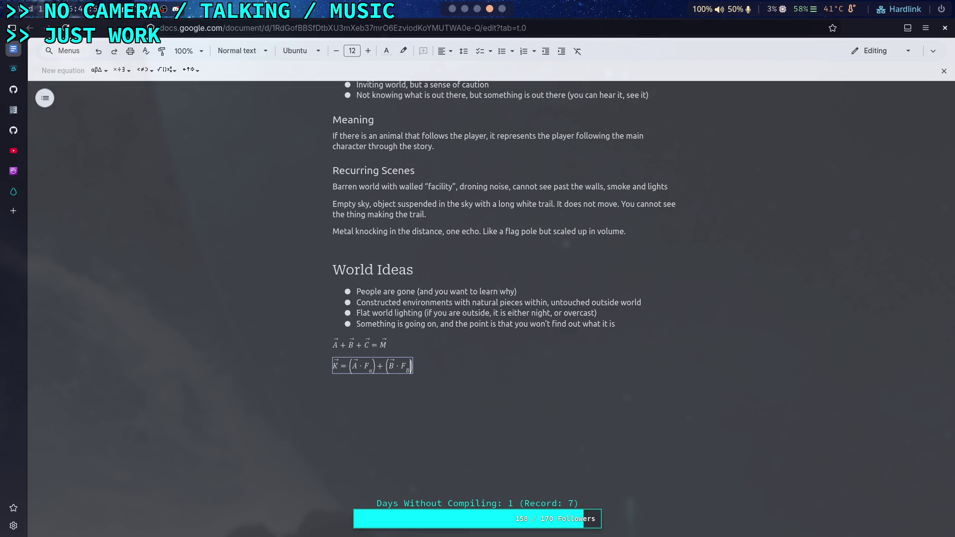
type("+")
Paste a third term and change it to (C⃗·F_C)
key("ctrl+v")
key("BackSpace")
type("c")
key("BackSpace")
type("C")
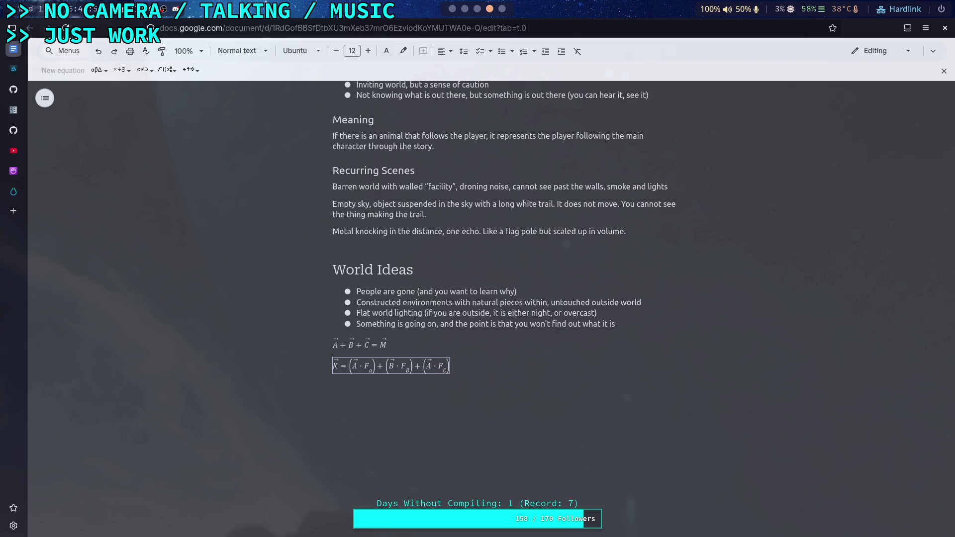
key("Left")
key("Left")
key("Left")
key("BackSpace")
type("C")
Lowercase the subscripts to F_b and F_c, then leave the equation for an empty line
key("BackSpace")
type("b")
key("BackSpace")
type("c")
key("Right")
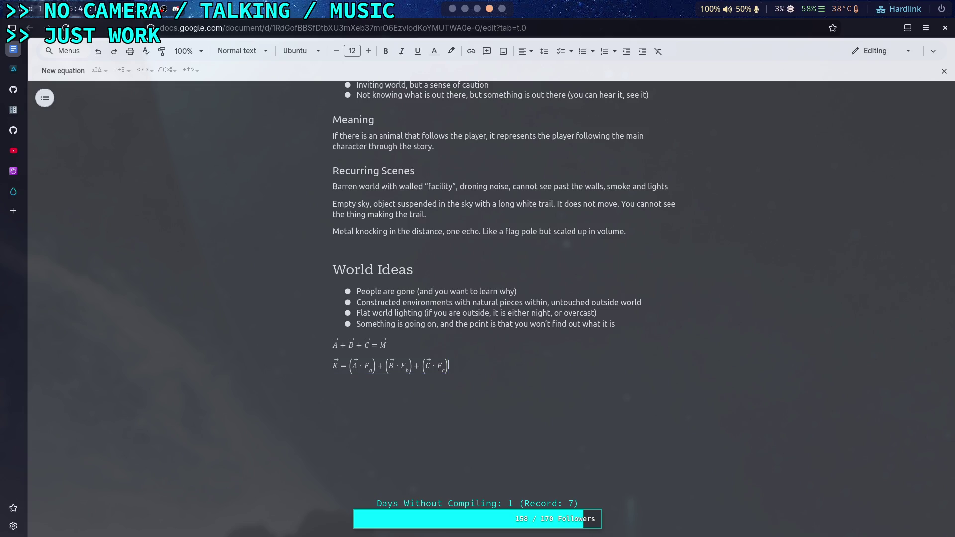
left_click(63, 71)
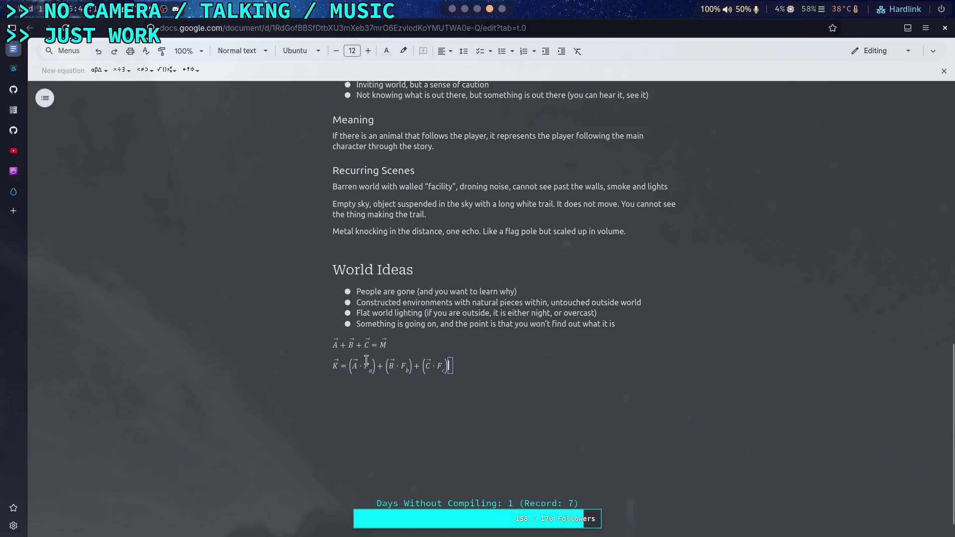
key("Return")
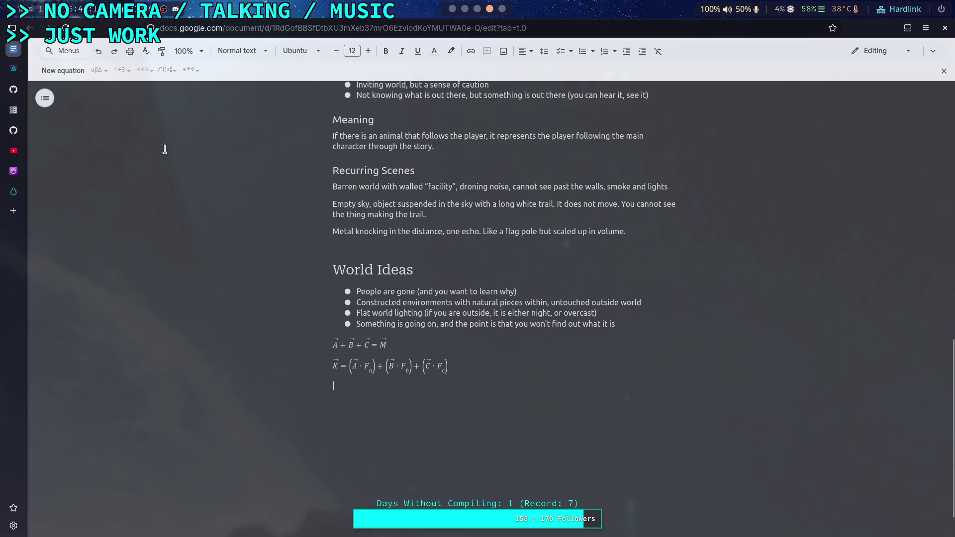
Add the equation |K⃗| = 0 using the absolute-value template, then start another empty equation
left_click(51, 73)
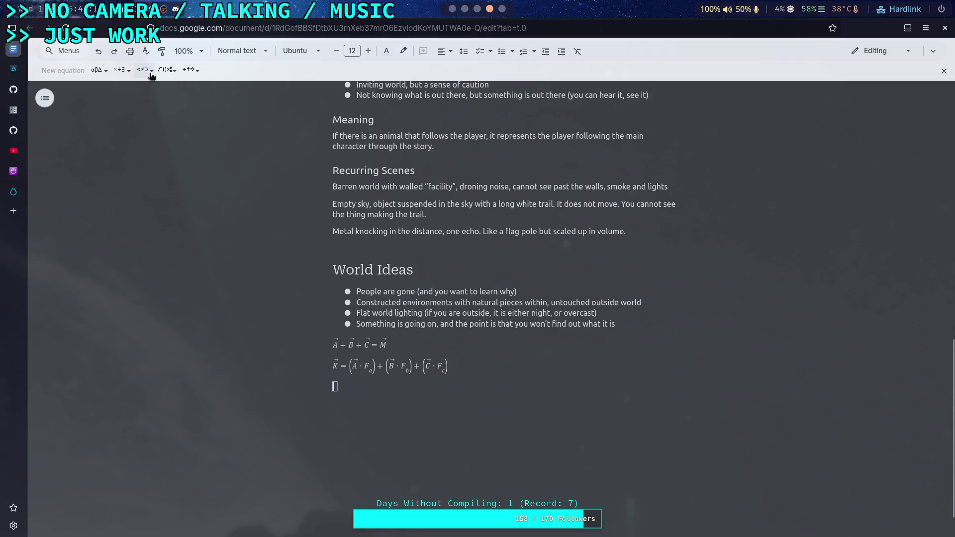
left_click(122, 71)
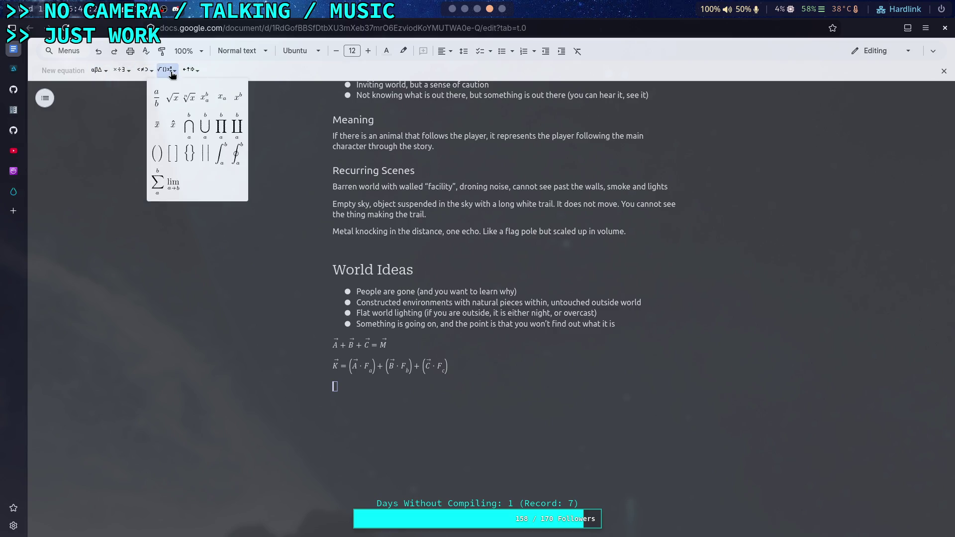
left_click(203, 157)
type("\\vec")
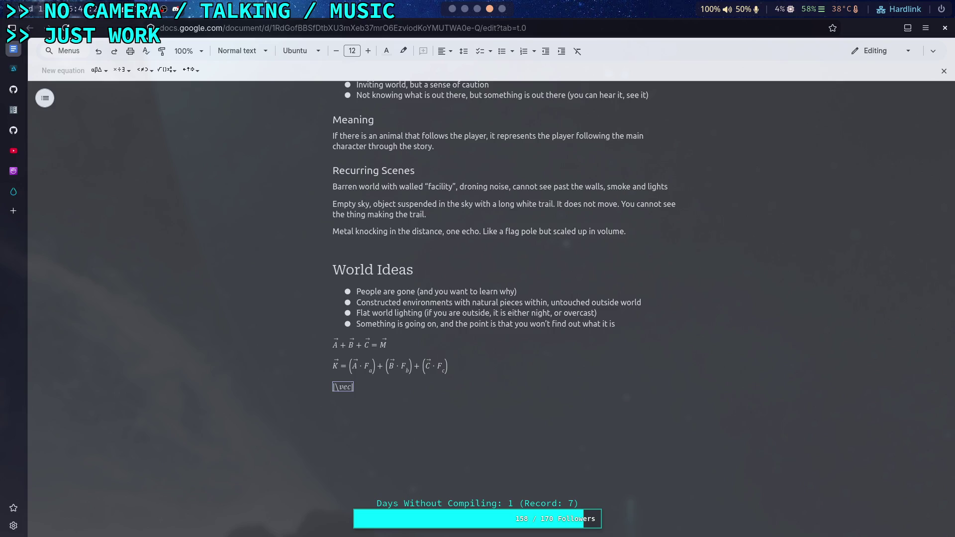
key("space")
type("K⃗ ")
type("= 0")
key("Return")
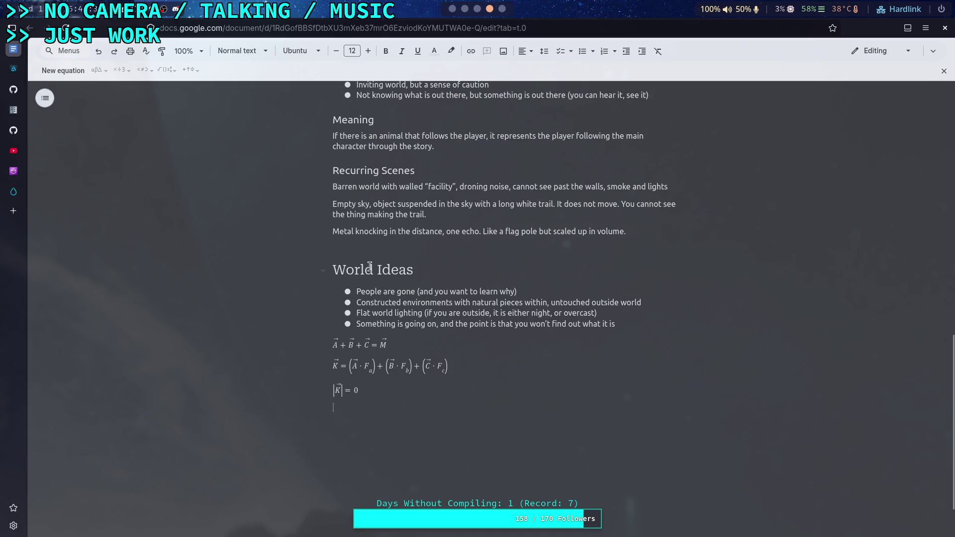
left_click(59, 69)
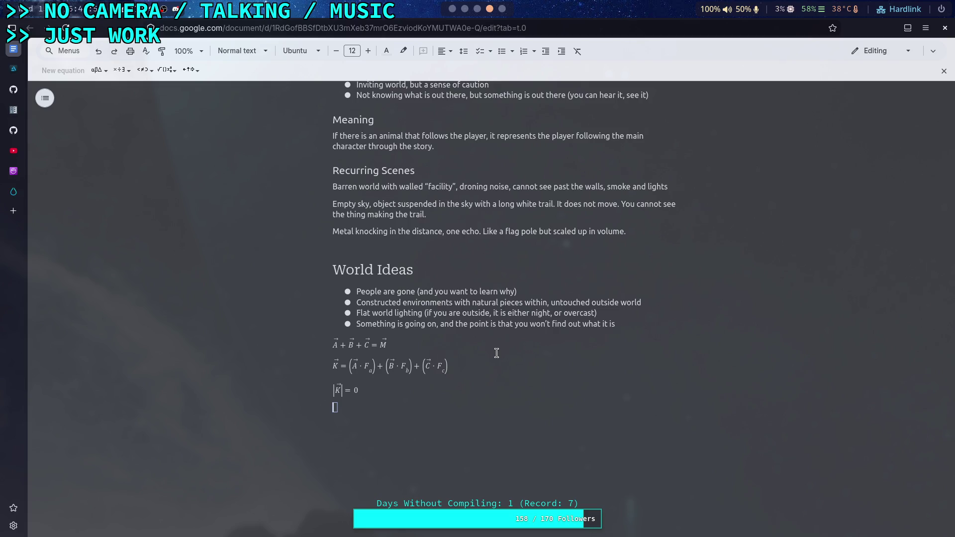
left_click(167, 70)
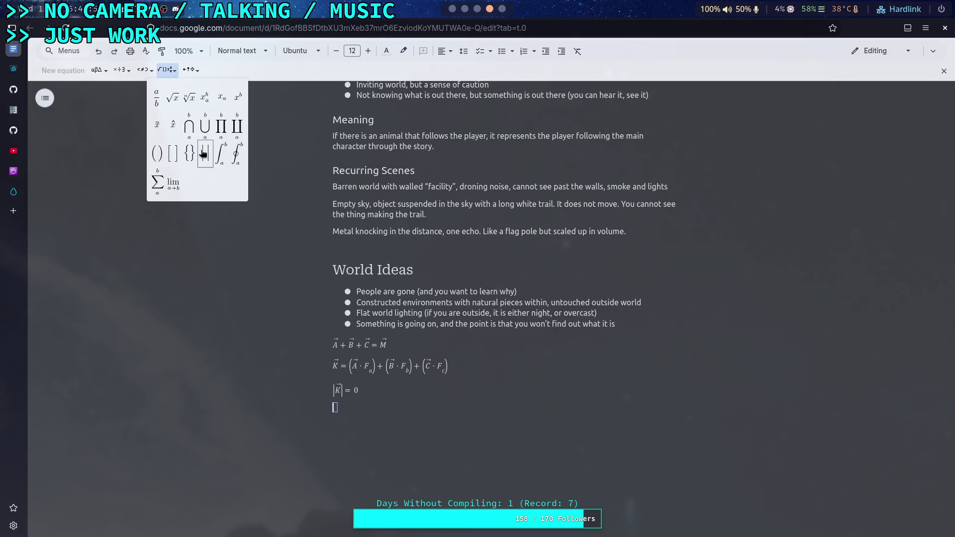
Start the new equation with |A⃗| followed by a plus sign
left_click(204, 154)
type("\\vec")
type(" A")
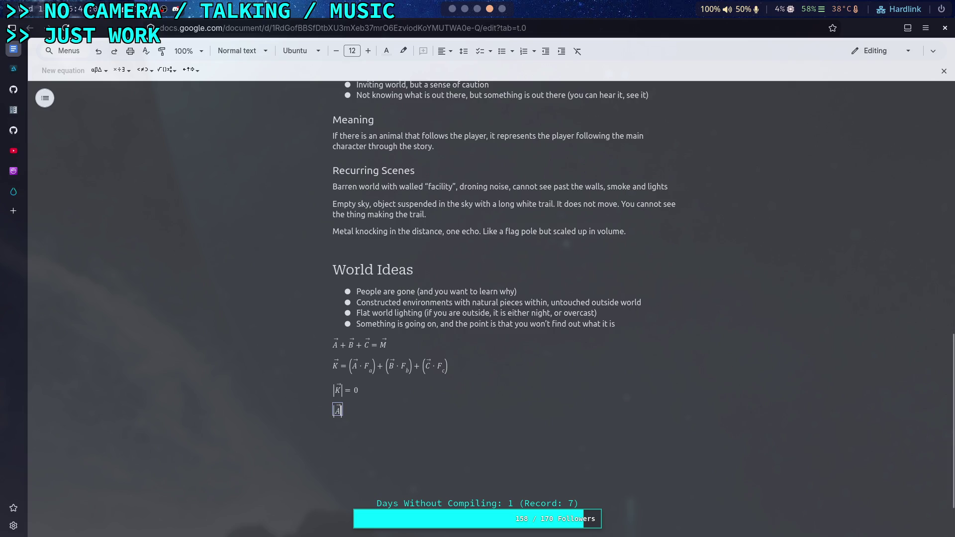
key("Right")
type("+")
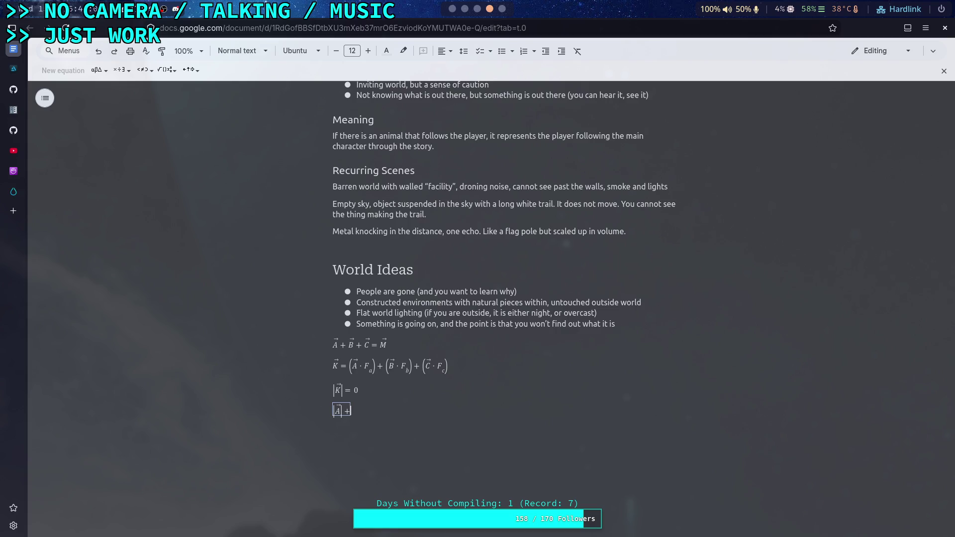
type("|")
key("BackSpace")
left_click(167, 70)
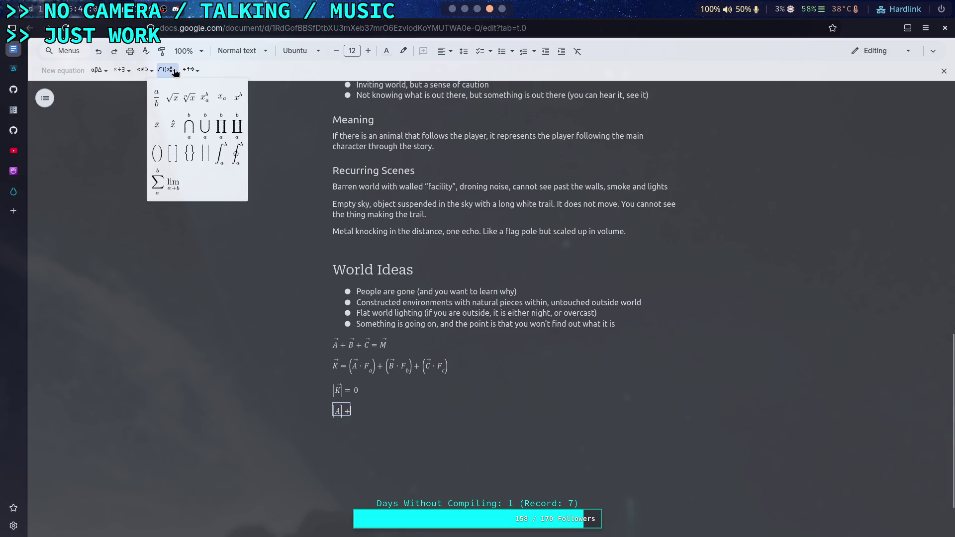
left_click(205, 154)
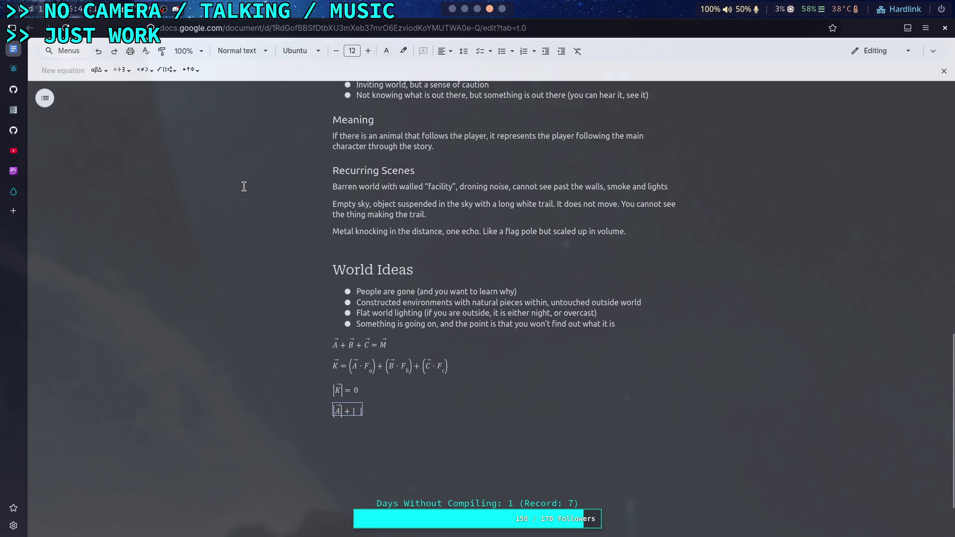
key("BackSpace")
key("BackSpace")
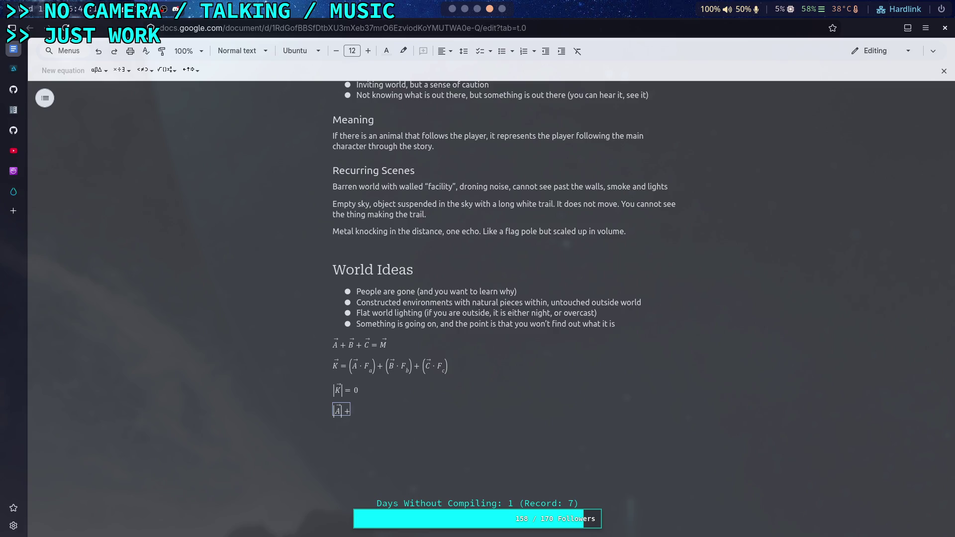
Duplicate the |A⃗| term into three copies, drop the trailing plus and add '='
key("ctrl+a")
key("ctrl+c")
key("ctrl+v")
key("ctrl+v")
key("ctrl+v")
key("BackSpace")
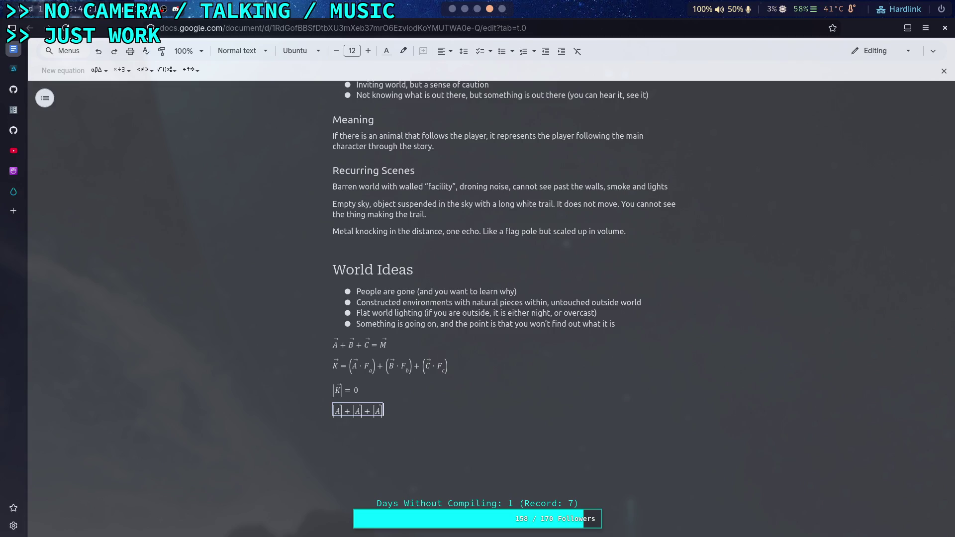
type(" =")
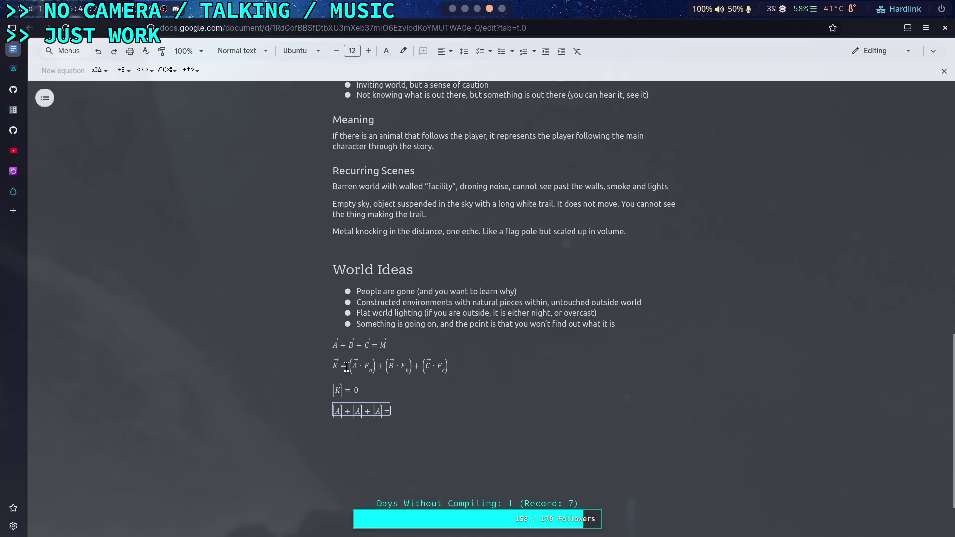
left_click_drag(347, 367, 447, 367)
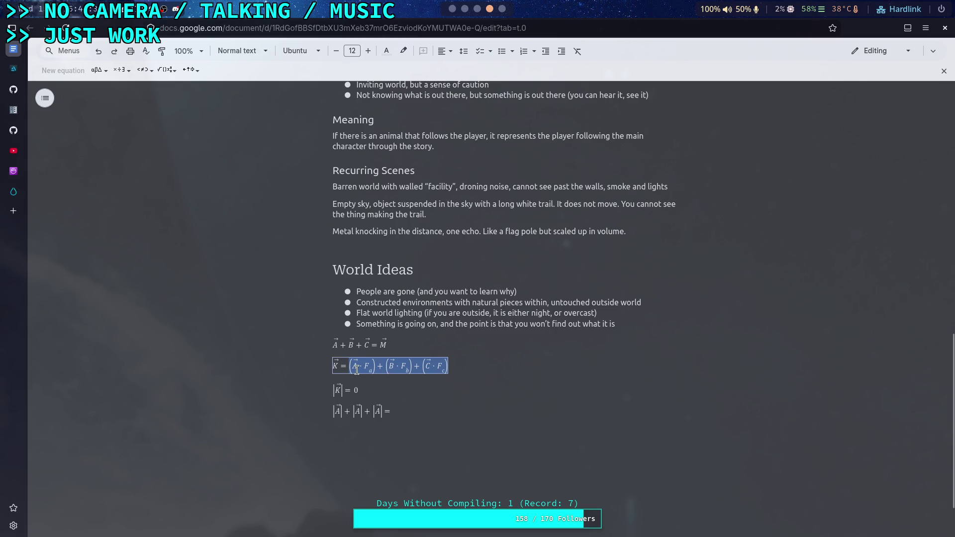
Change the second and third A in the last equation to B and C, giving |A⃗| + |B⃗| + |C⃗| =
left_click(382, 371)
key("Left")
key("Left")
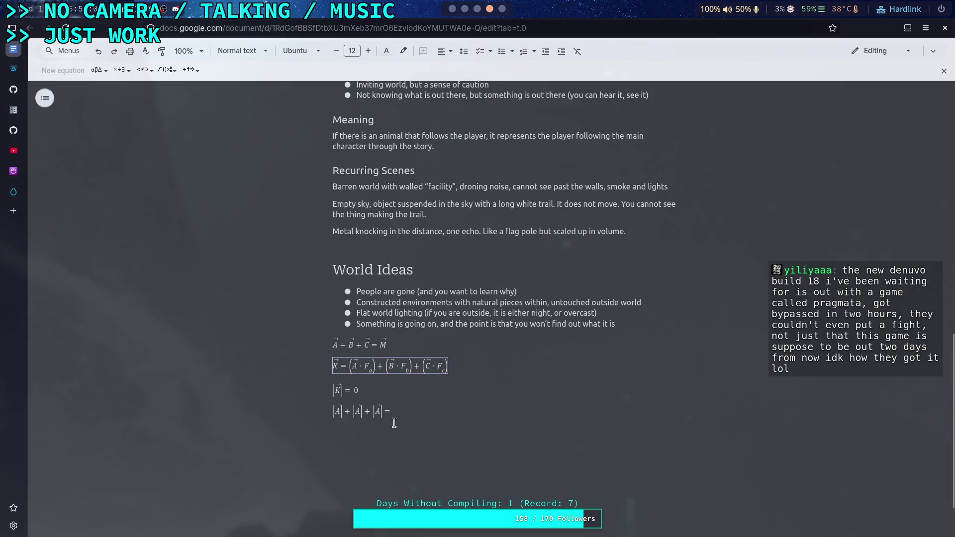
left_click(391, 408)
key("Left")
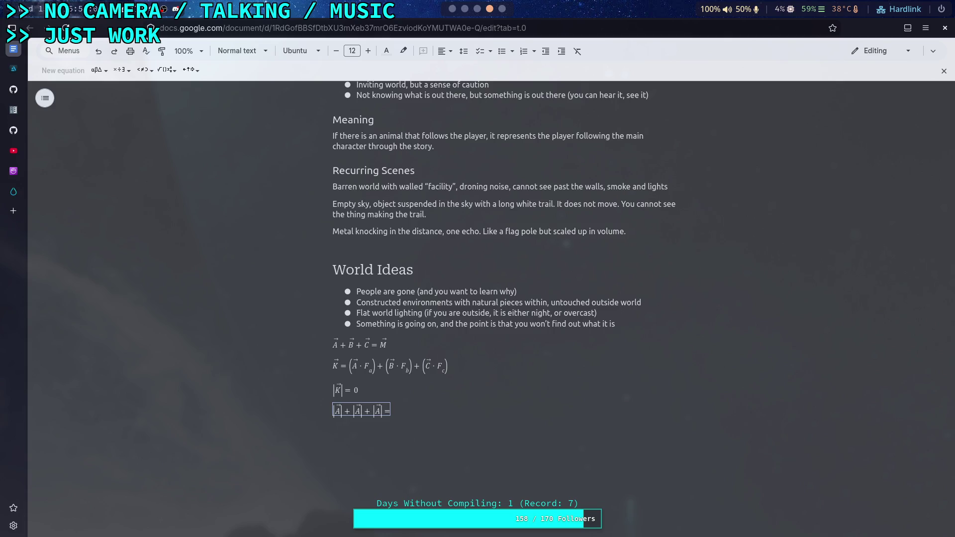
key("BackSpace")
type("B")
key("BackSpace")
type("R")
key("BackSpace")
type("C")
key("Right")
key("Right")
key("Right")
left_click(166, 70)
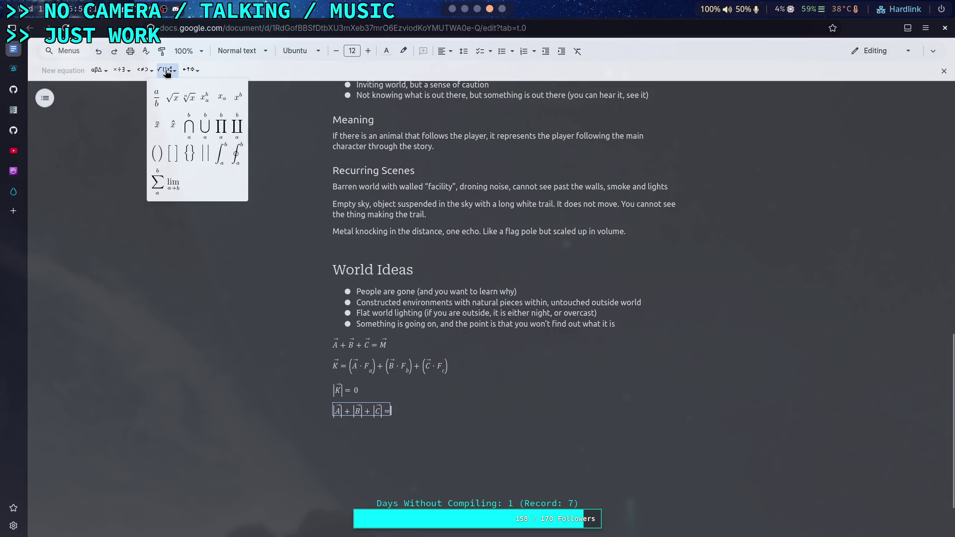
Replace the arrowed A and B in the K equation's first two products, using \hat B for B
left_click(174, 130)
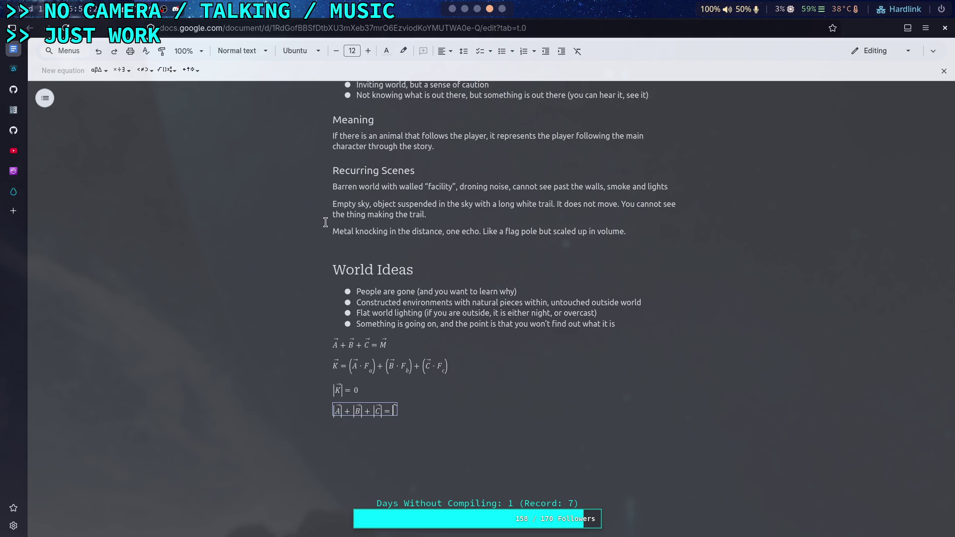
key("BackSpace")
left_click(361, 361)
key("BackSpace")
key("BackSpace")
key("BackSpace")
type("\\vec A")
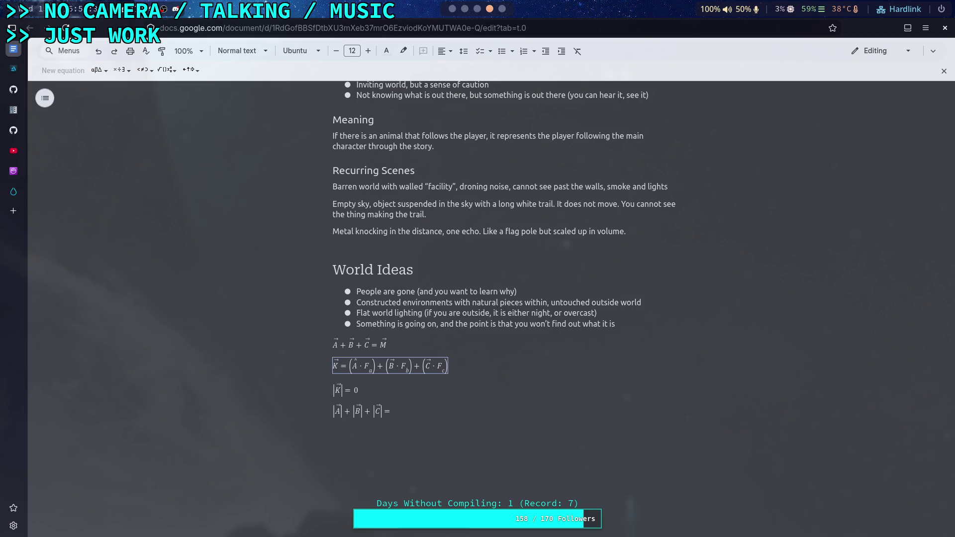
left_click(390, 366)
key("Delete")
key("BackSpace")
type("\\hat ")
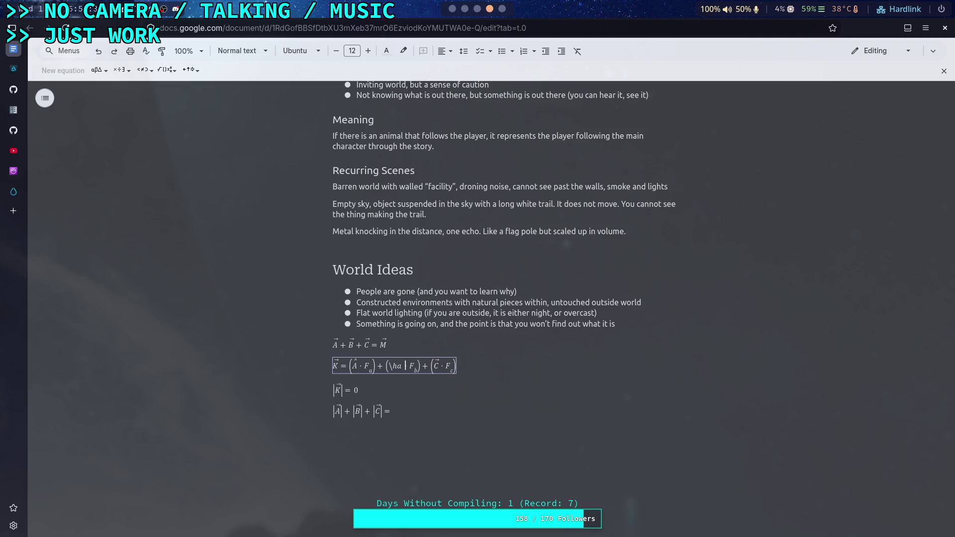
type("B̂ ·")
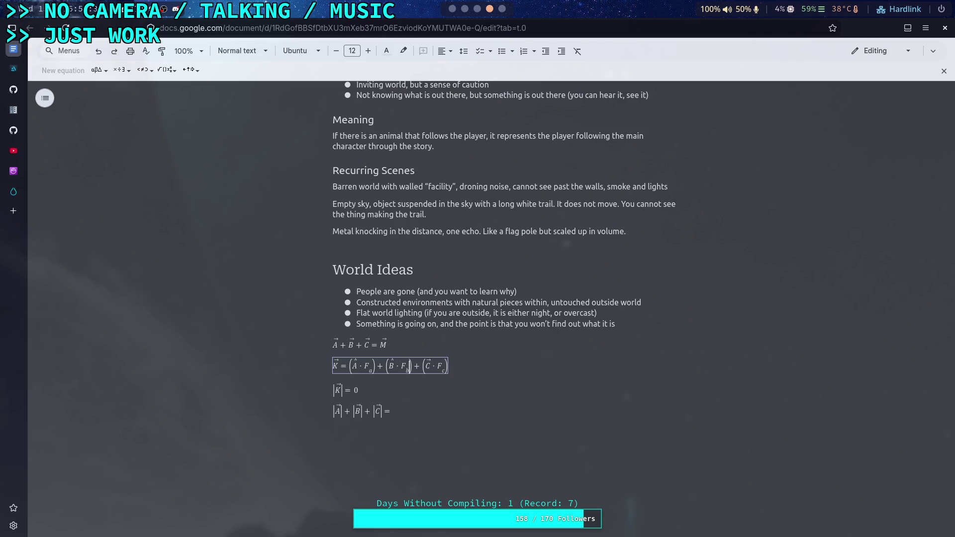
Replace the third product's arrowed C with \hat C
key("BackSpace")
key("BackSpace")
key("BackSpace")
key("ctrl+z")
key("BackSpace")
type("\\ha")
type("t C")
left_click(393, 416)
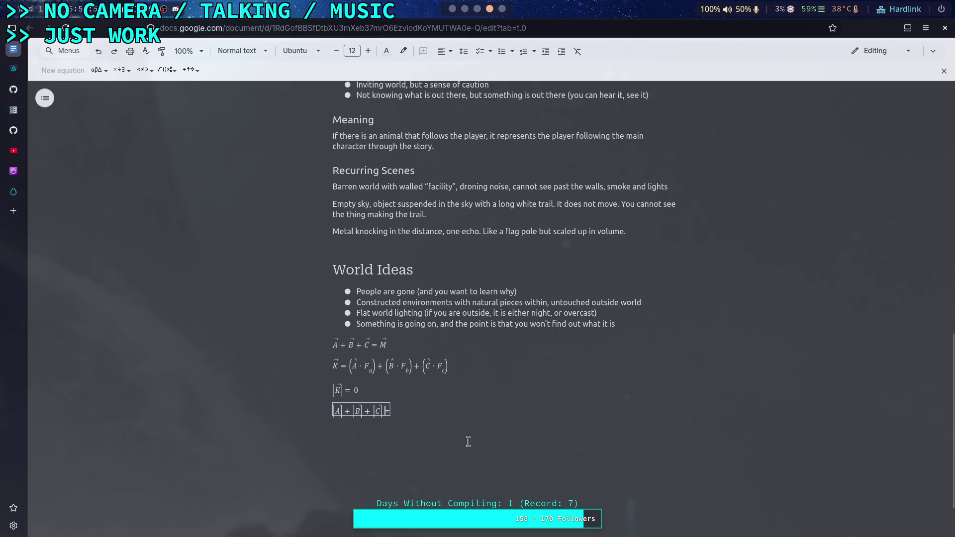
Fill the last equation's right side with F_a + F_b + F_c
key("Right")
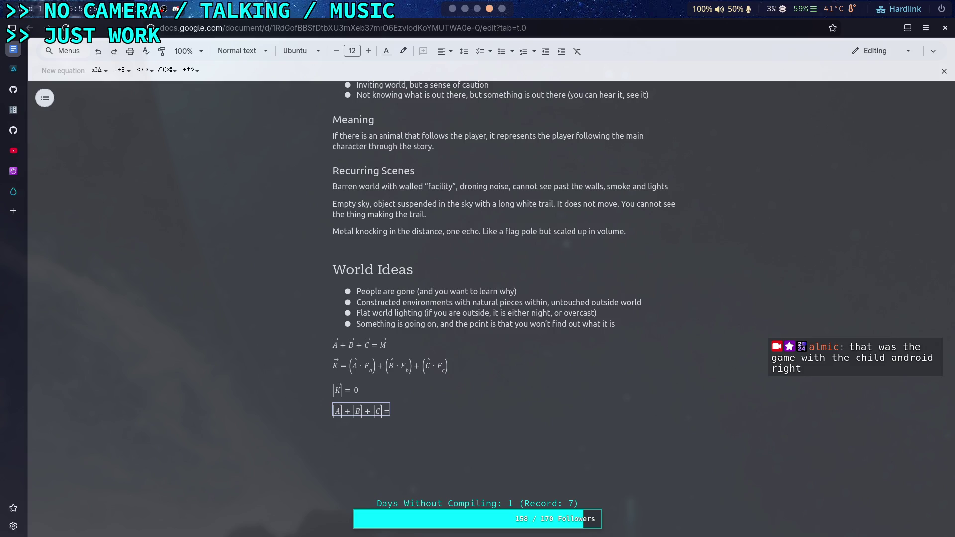
type("F_a")
key("Right")
type("+ ")
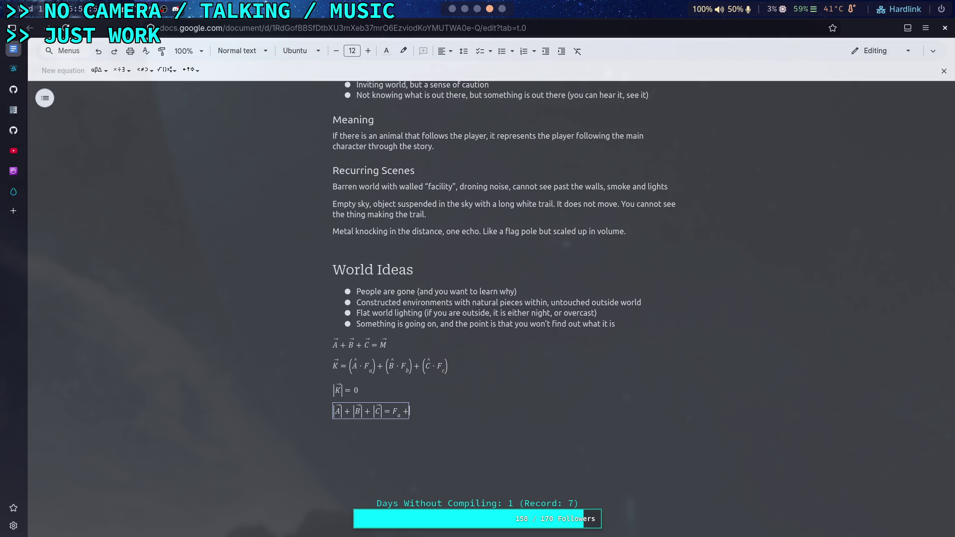
type("F")
type("_b")
key("Right")
type("+ F_")
type("c")
left_click(360, 390)
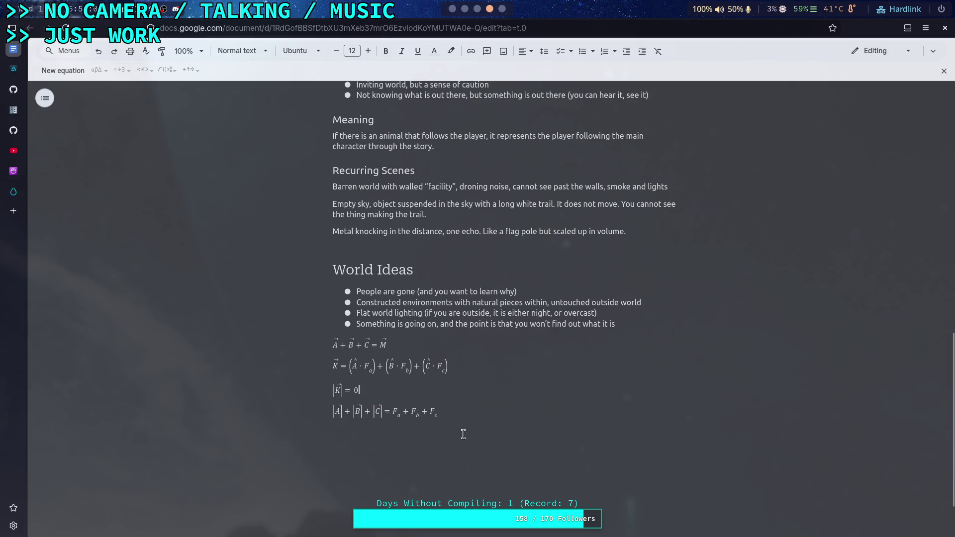
left_click(475, 416)
scroll(438, 421, "down", 3)
key("Right")
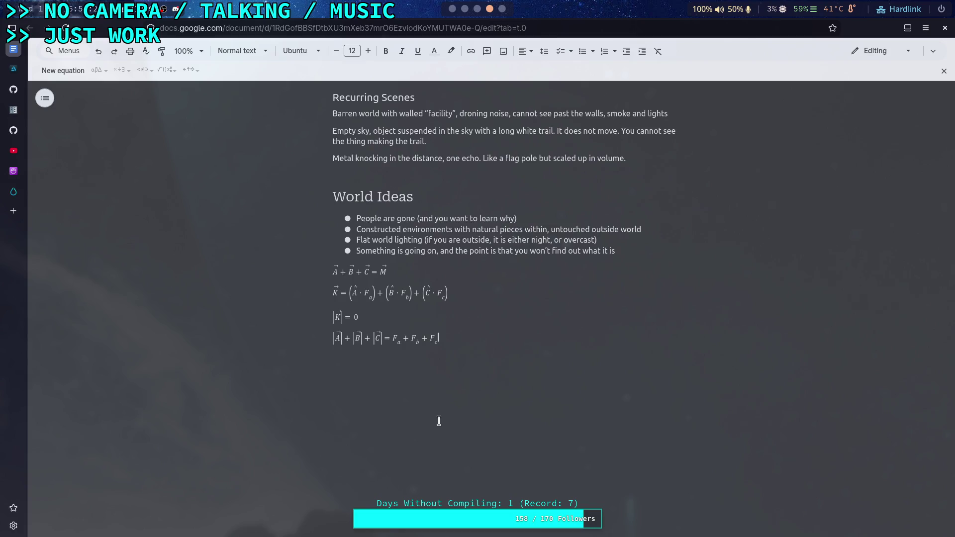
left_click(631, 251)
Add a Heading 1 'MATH' after the World Ideas bullets, with a blank line above it
key("Return")
key("Return")
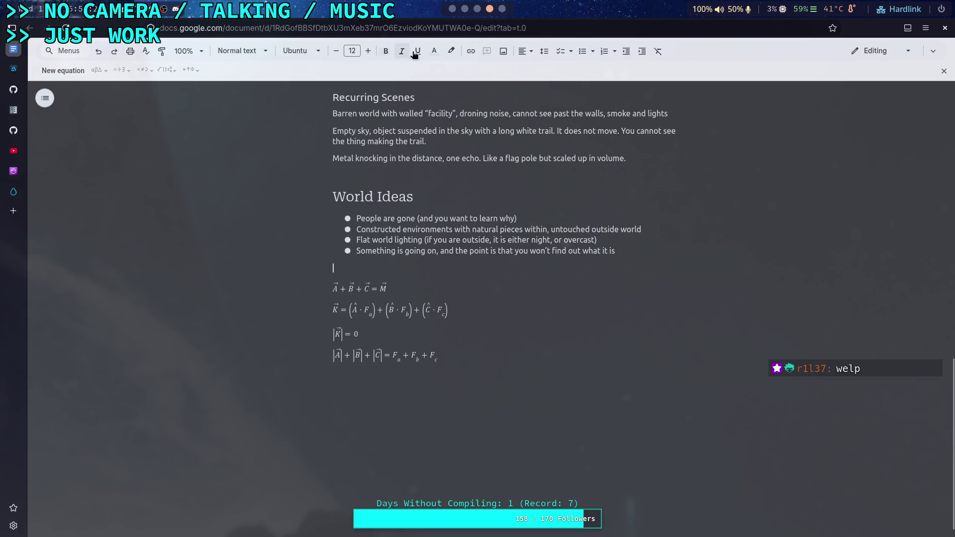
left_click(239, 52)
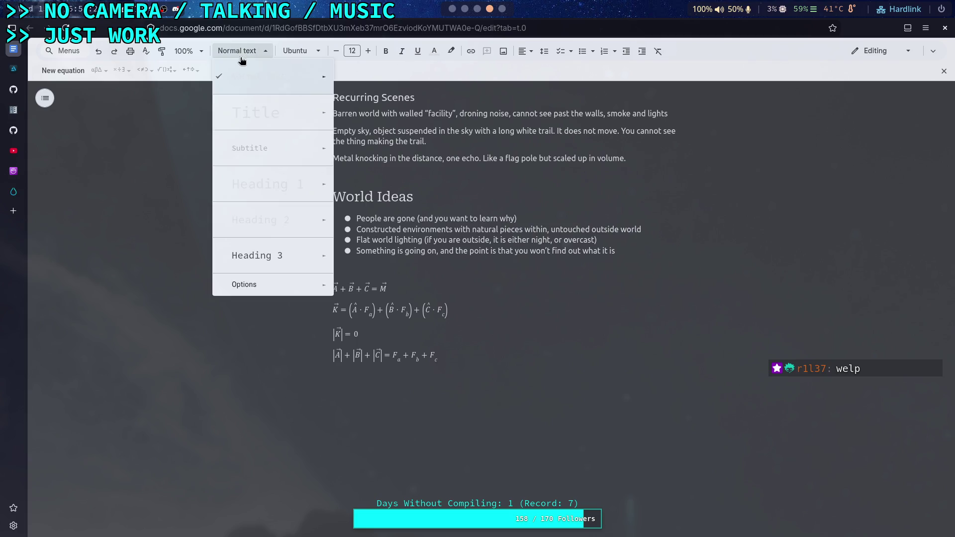
left_click(262, 189)
type("MATH")
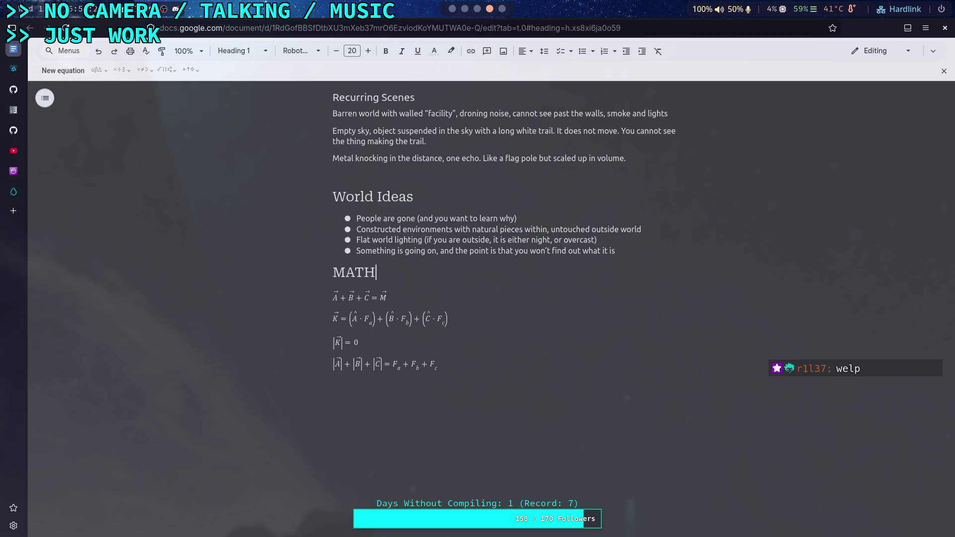
key("Home")
key("Left")
key("Return")
key("Return")
scroll(537, 388, "down", 1)
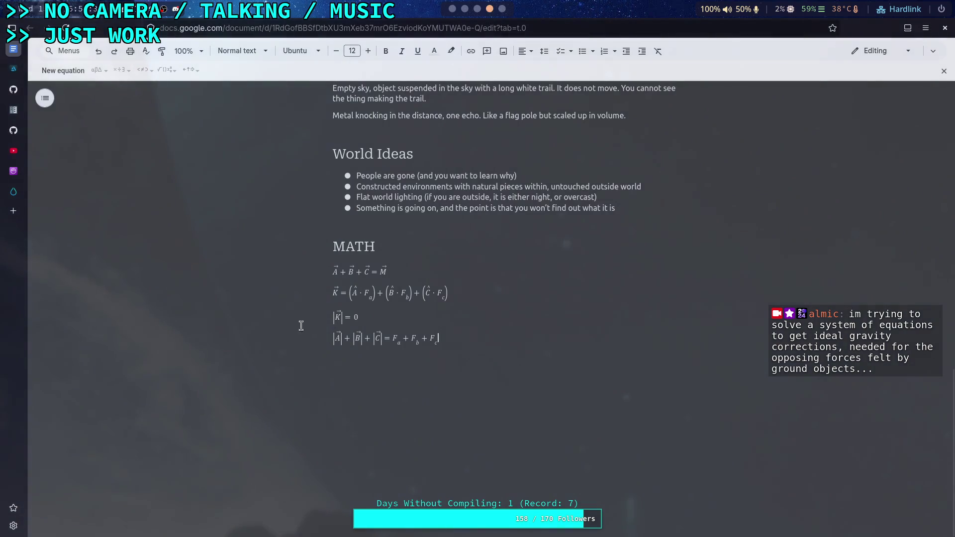
left_click(436, 343)
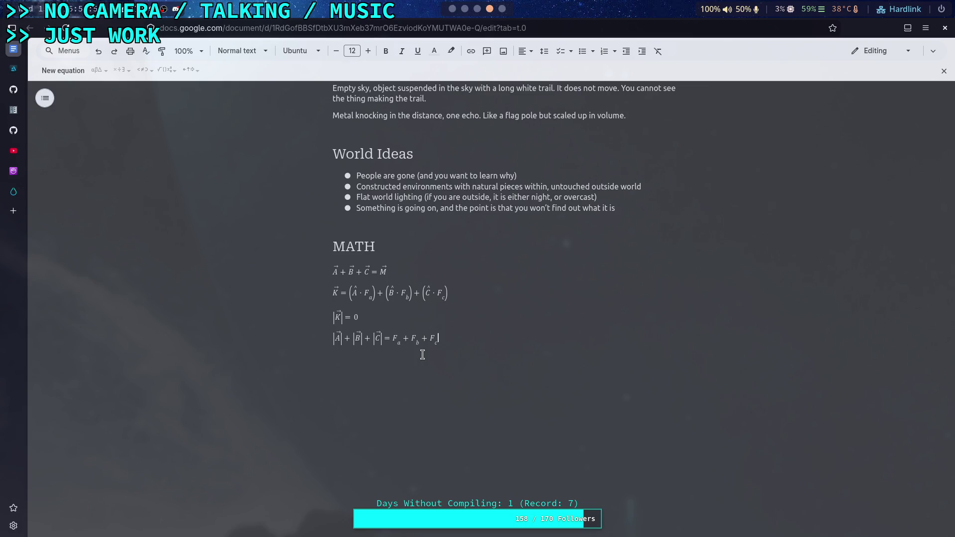
left_click(339, 295)
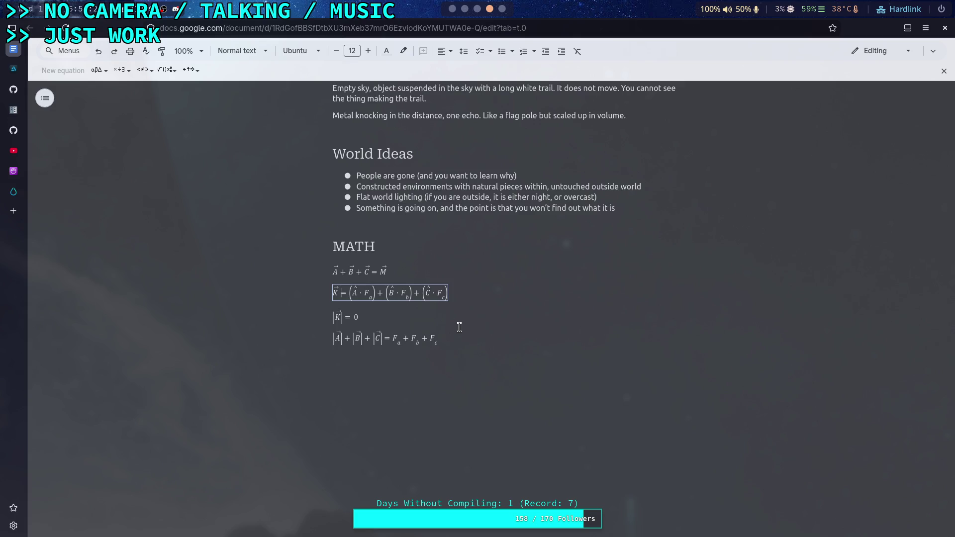
left_click(476, 401)
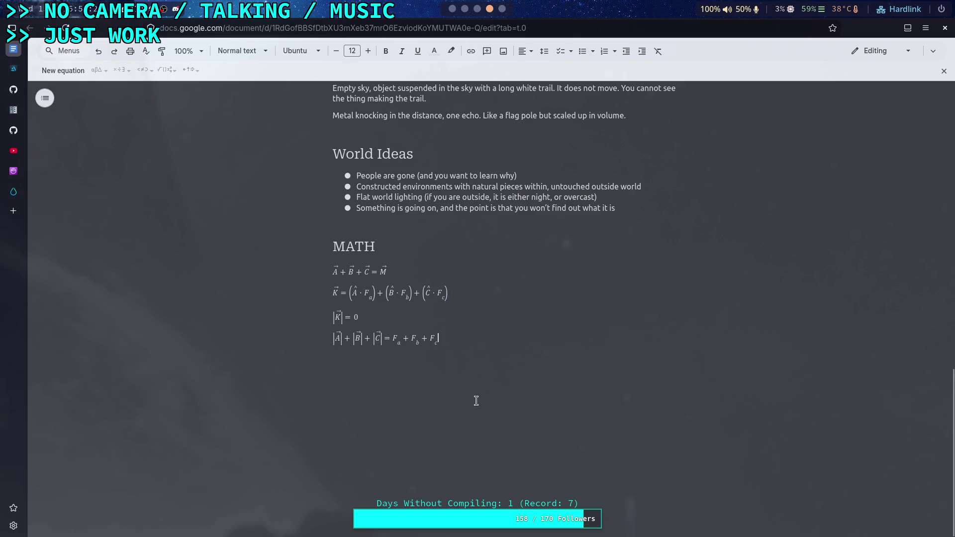
Copy the K equation and paste it on a new line below the last equation
left_click(458, 294)
triple_click(459, 293)
right_click(358, 293)
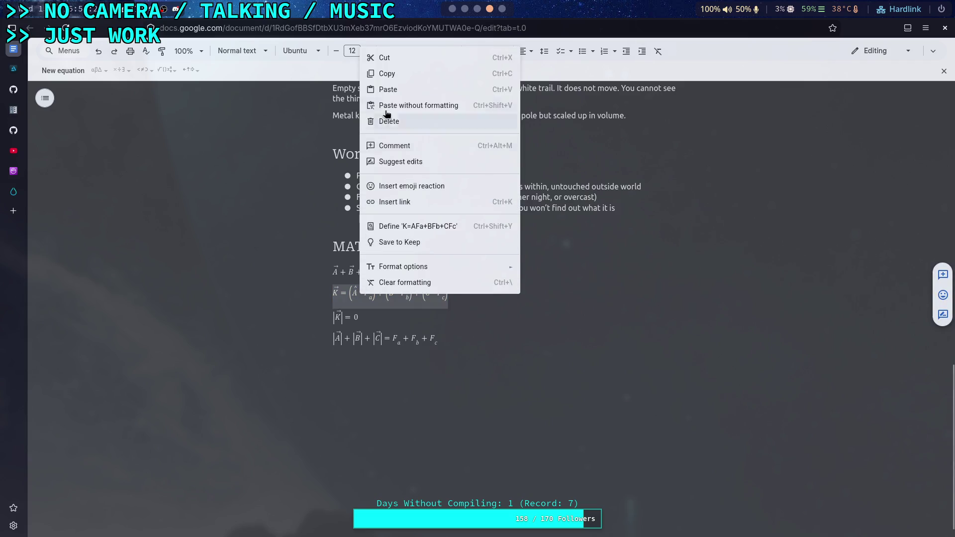
left_click(400, 82)
left_click(357, 369)
key("Return")
key("ctrl+v")
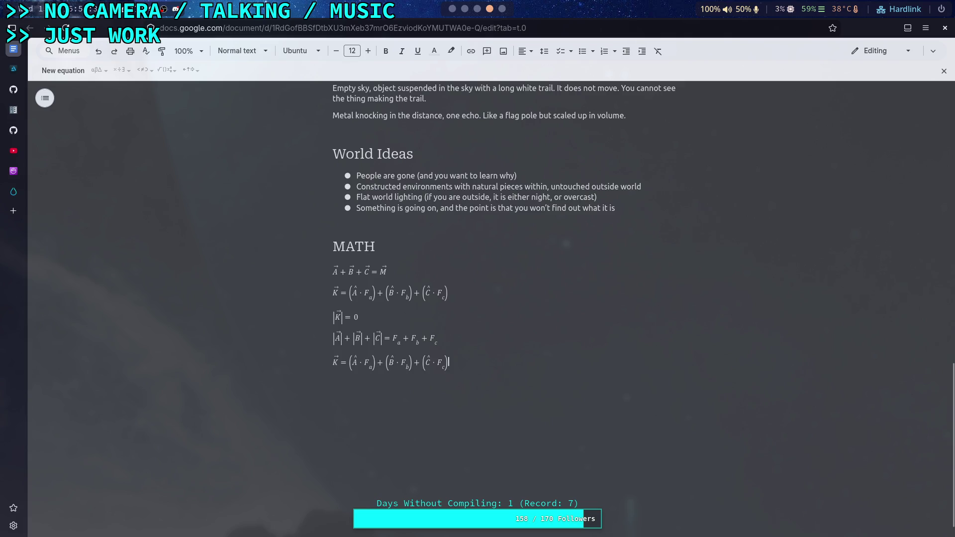
Replace the pasted equation's K with 0
key("Home")
key("Right")
key("Delete")
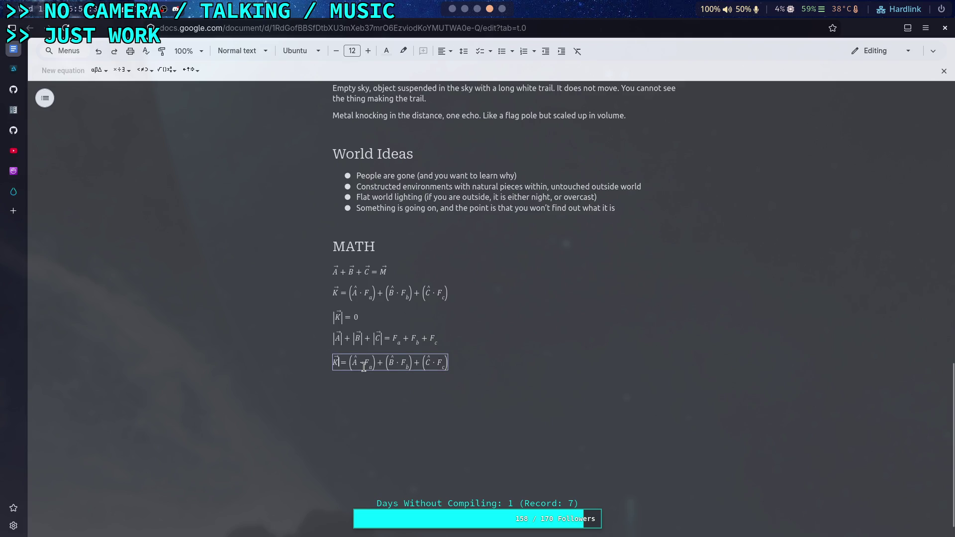
key("BackSpace")
type("0")
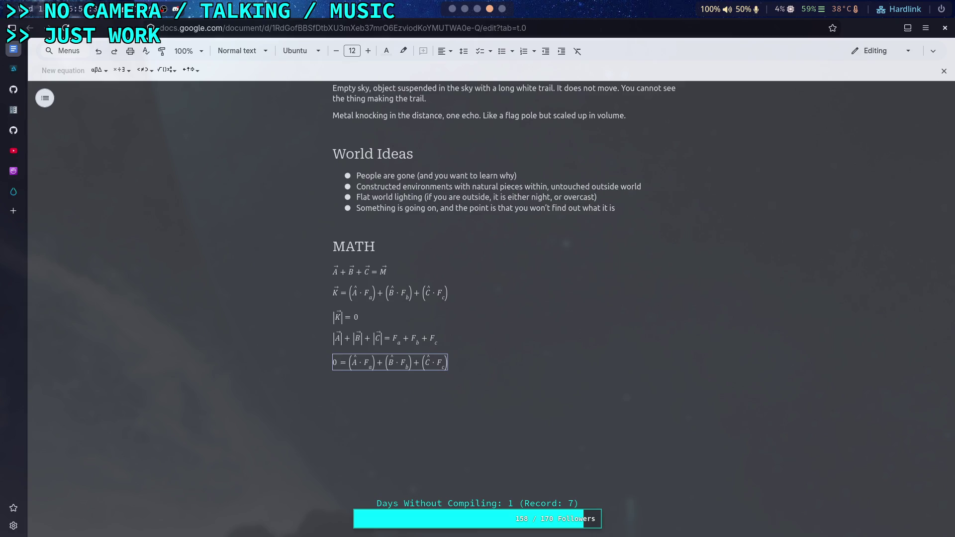
Wrap (Â·F_a) + (B̂·F_b) + (Ĉ·F_c) in the fifth equation with absolute-value bars
left_click_drag(349, 366, 443, 367)
left_click(168, 70)
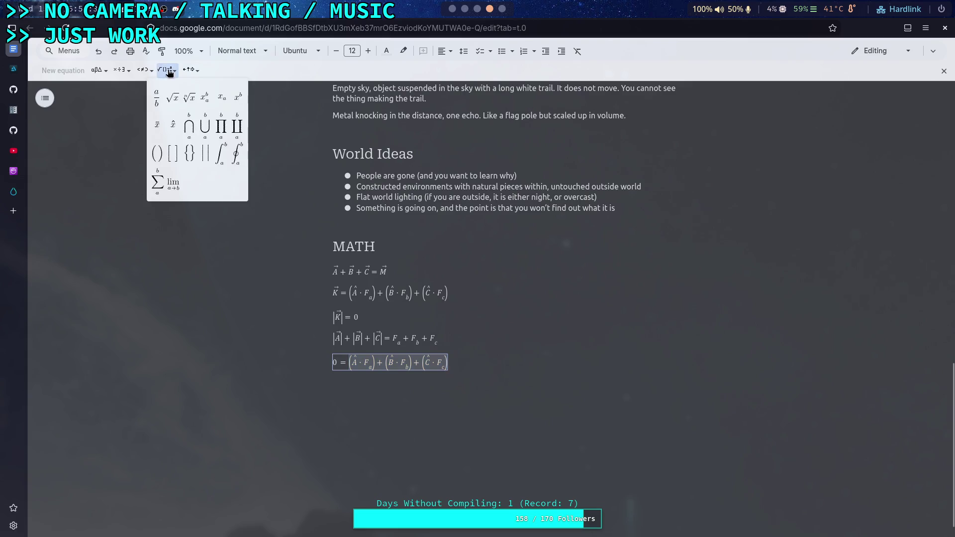
left_click(205, 153)
left_click(464, 343)
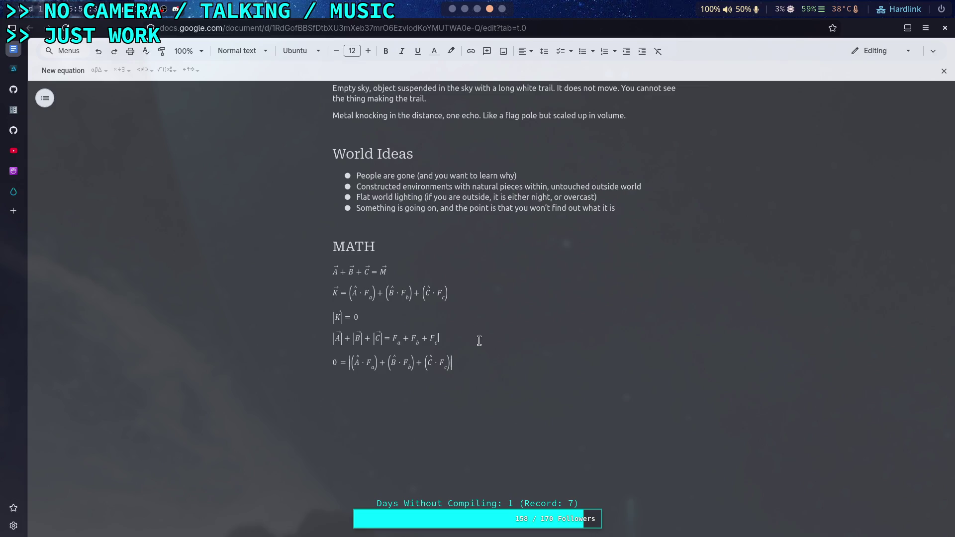
left_click(416, 389)
left_click(354, 361)
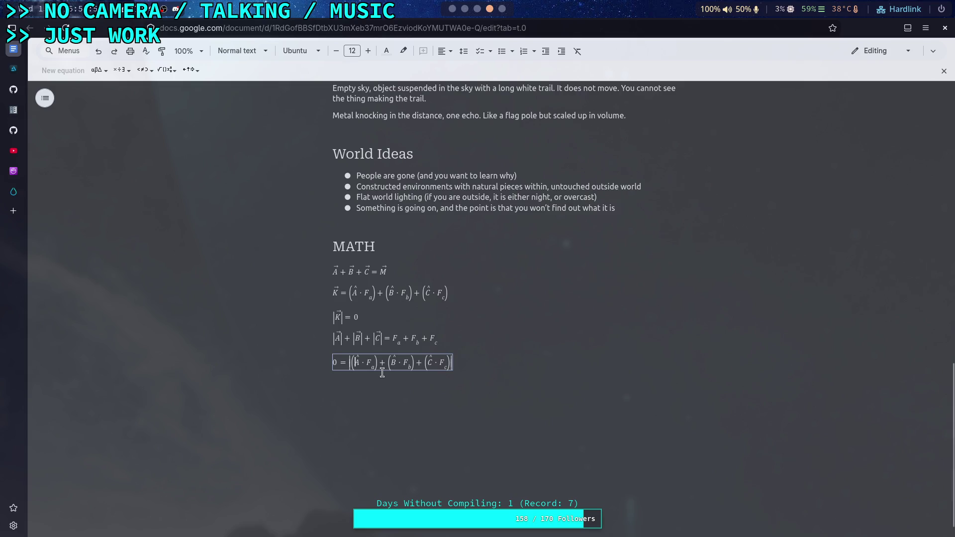
Leave the 0 = |…| equation and add an empty line below it
key("Up")
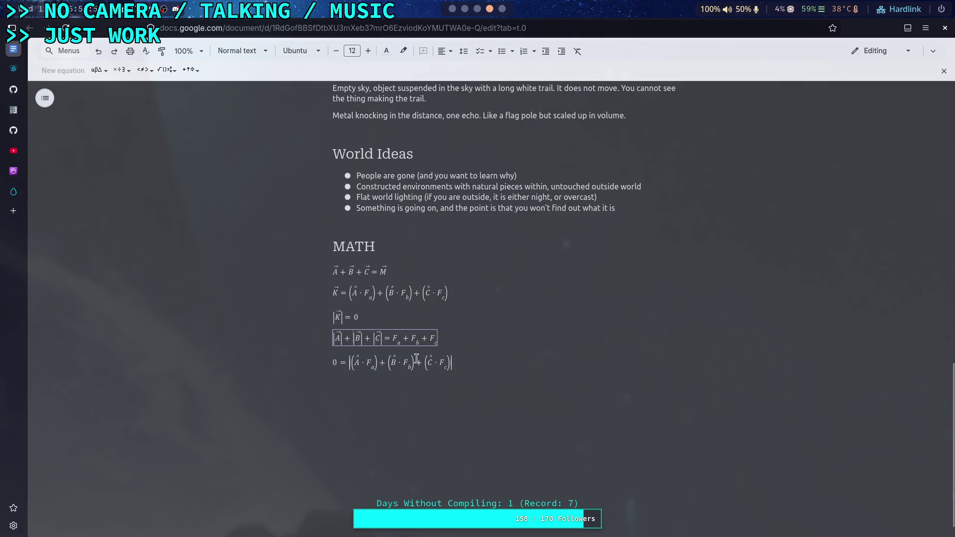
key("shift+Down")
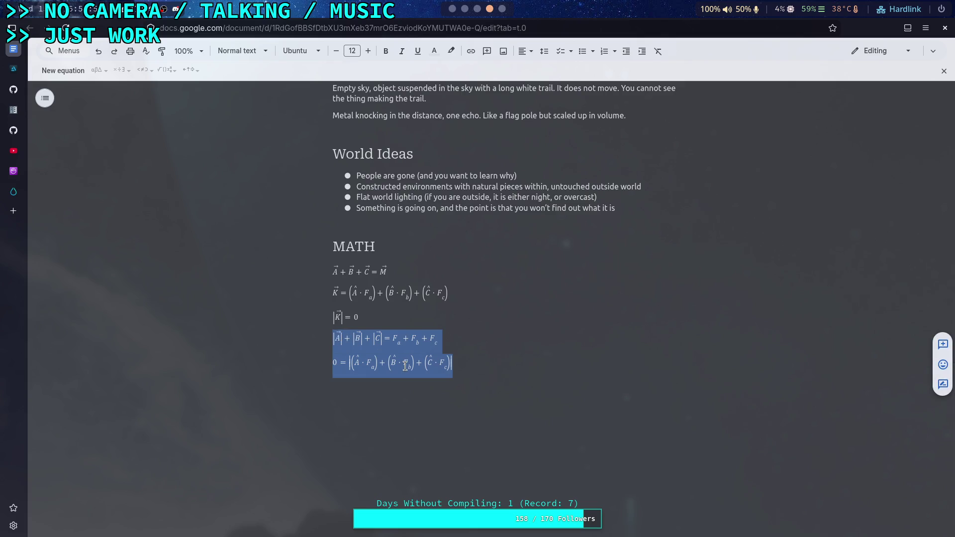
key("Right")
left_click(499, 409)
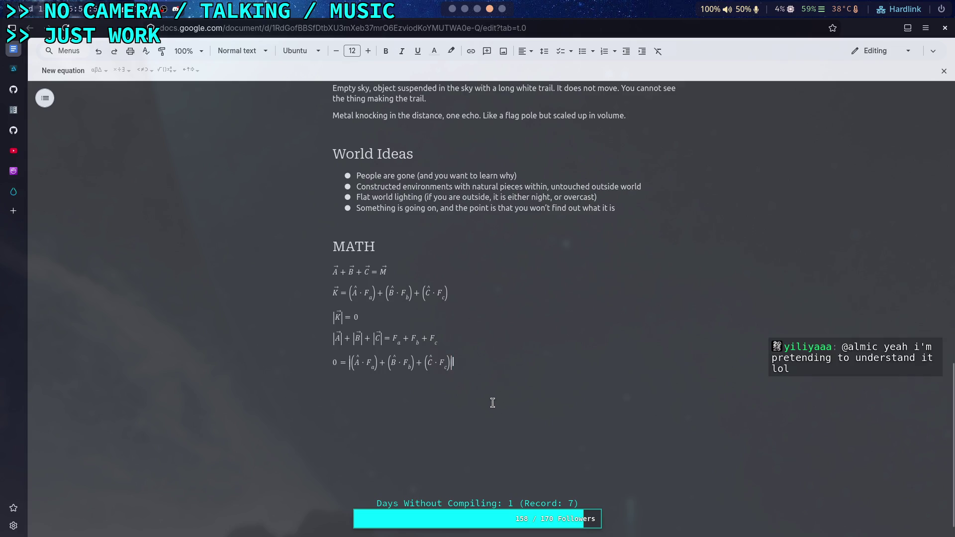
key("Return")
Zoom the page to 200% and place the caret on the empty line below the equations
left_click(199, 58)
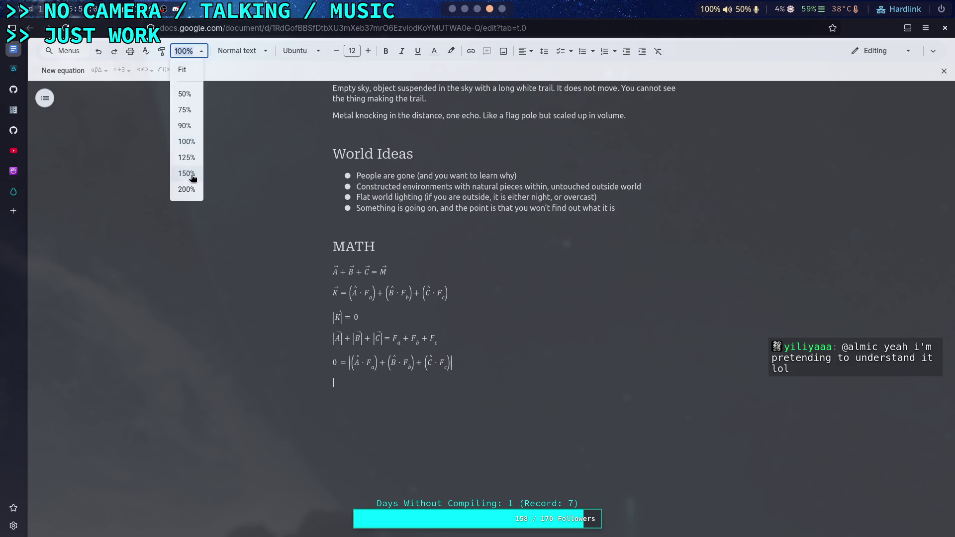
left_click(193, 190)
scroll(320, 271, "down", 6)
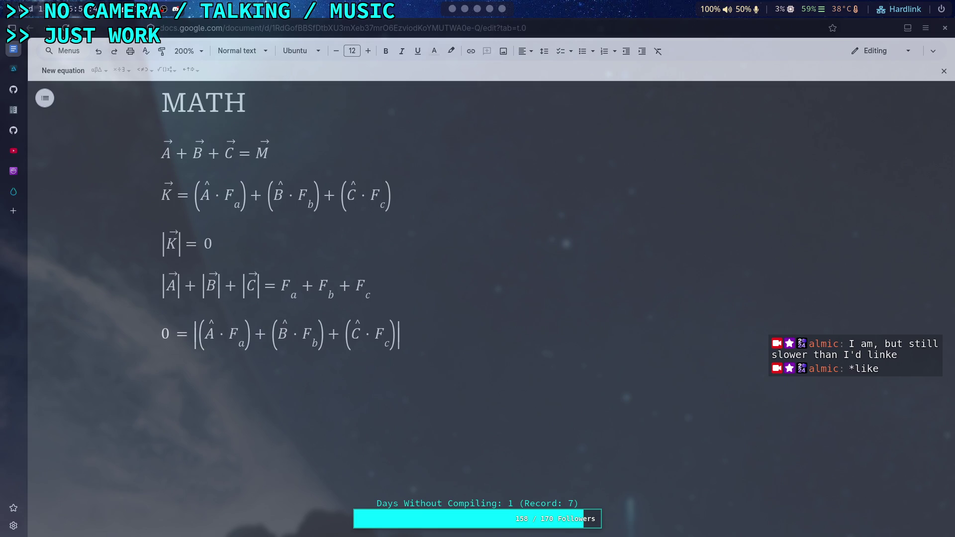
left_click(50, 450)
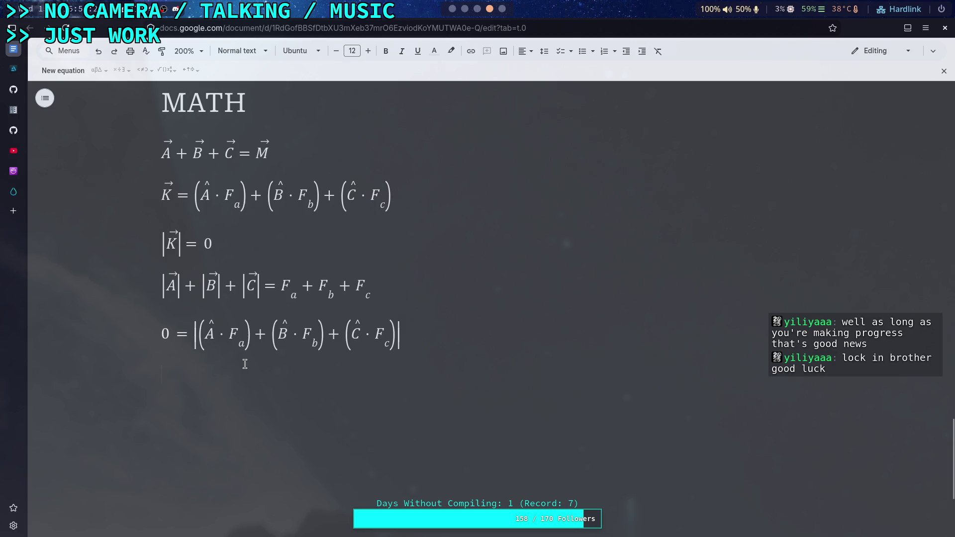
Insert a new equation reading F_a =
left_click(60, 70)
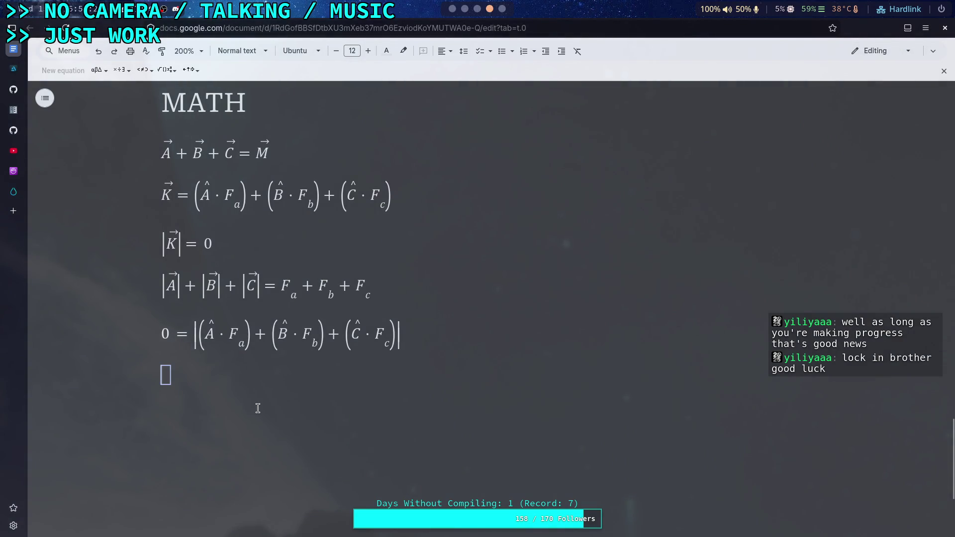
type("F")
type("_a")
key("Right")
type("=")
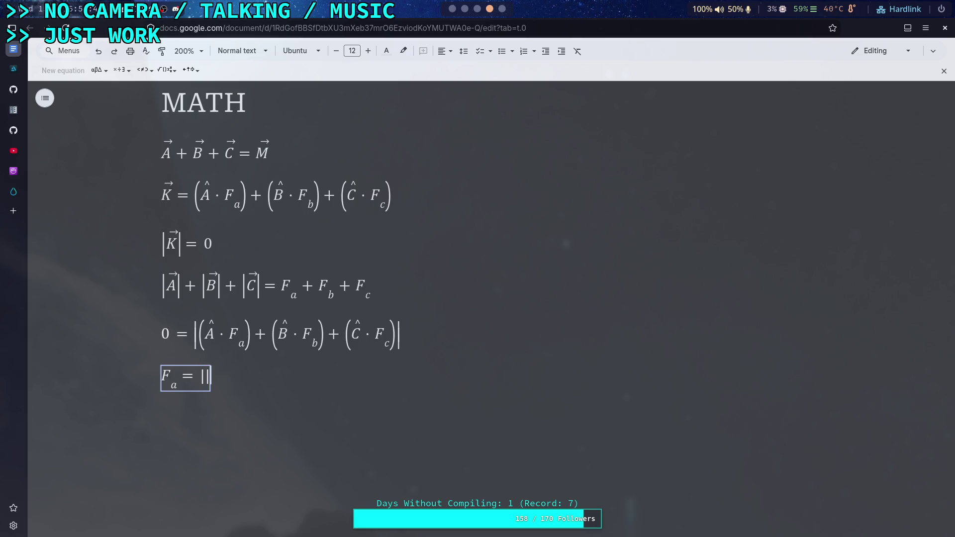
Try the \abs and \magnitude commands after the equals sign, then remove them
type("\\abs")
key("space")
key("BackSpace")
type("\\")
type("maf")
key("BackSpace")
type("g")
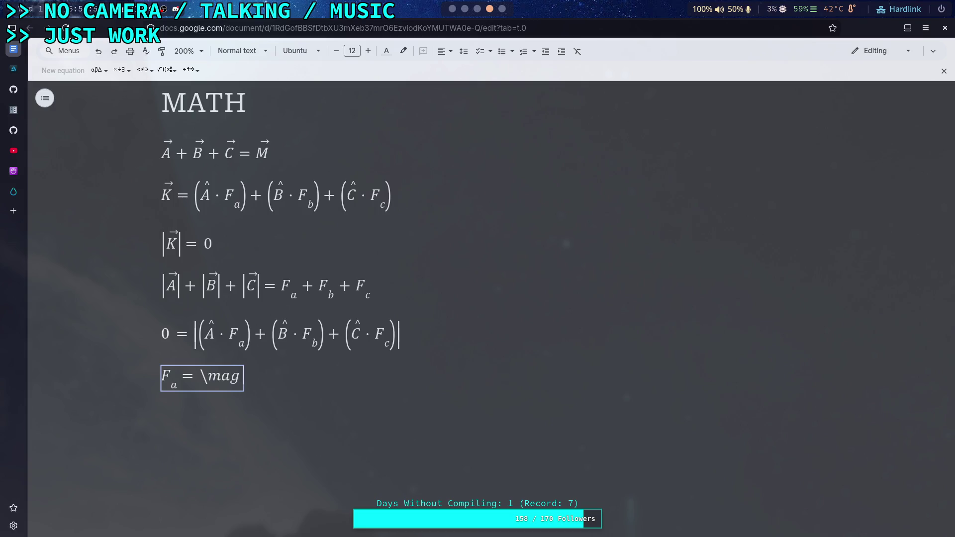
type("nitude")
key("BackSpace")
key("BackSpace")
key("BackSpace")
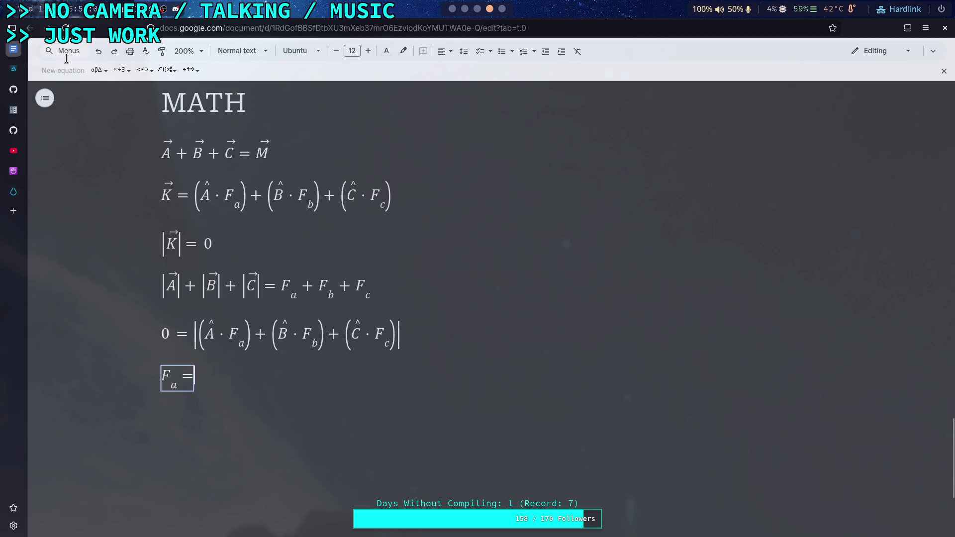
left_click(167, 69)
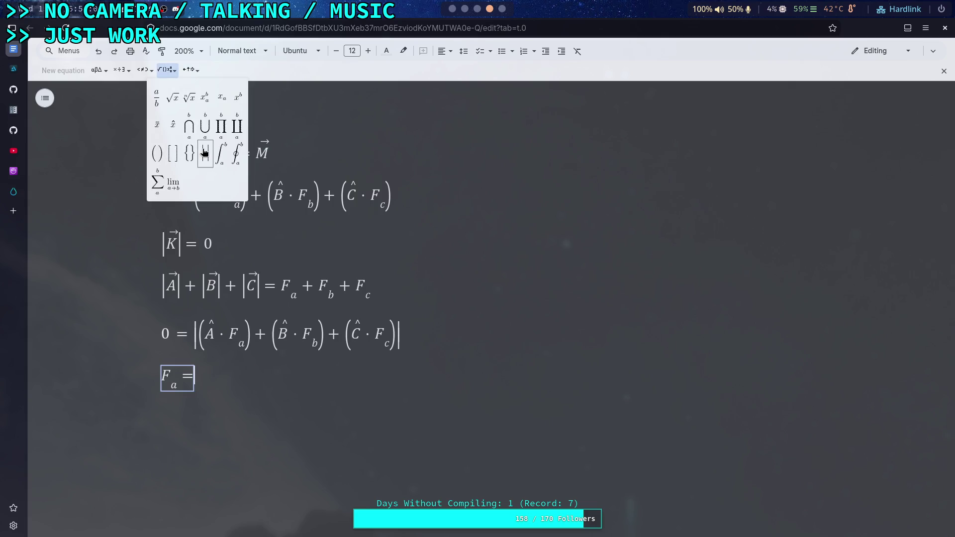
After F_a =, insert absolute-value bars and enter |A⃗| + |B⃗|
left_click(205, 152)
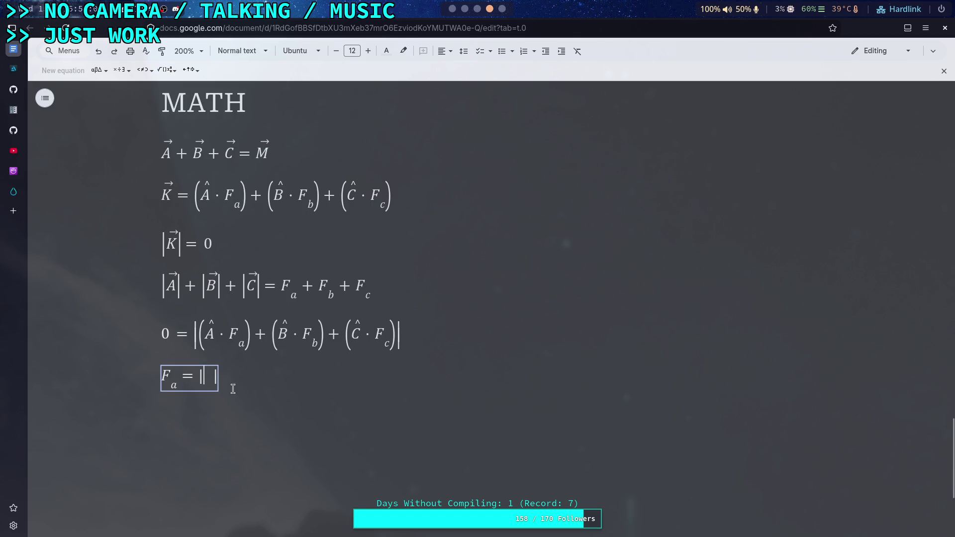
type("\\vec")
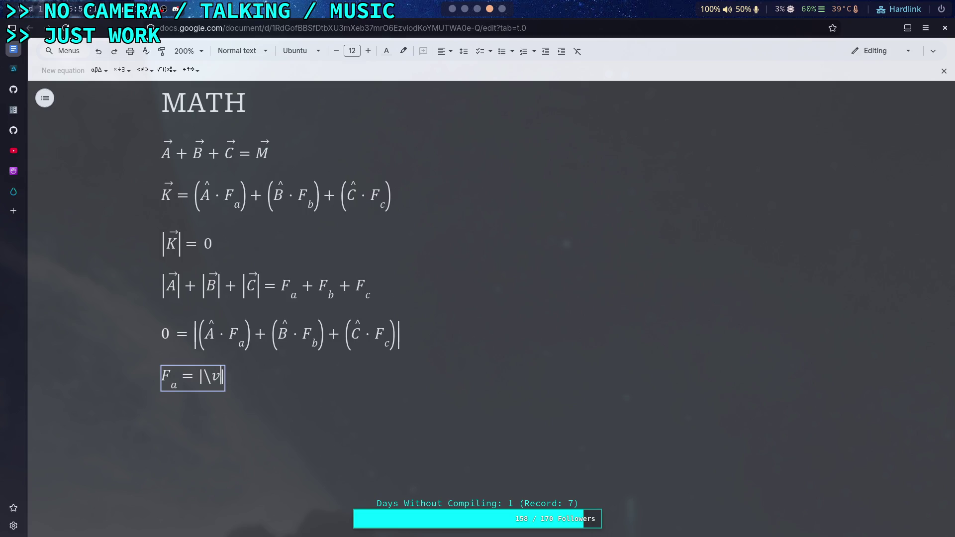
key("space")
type("A⃗")
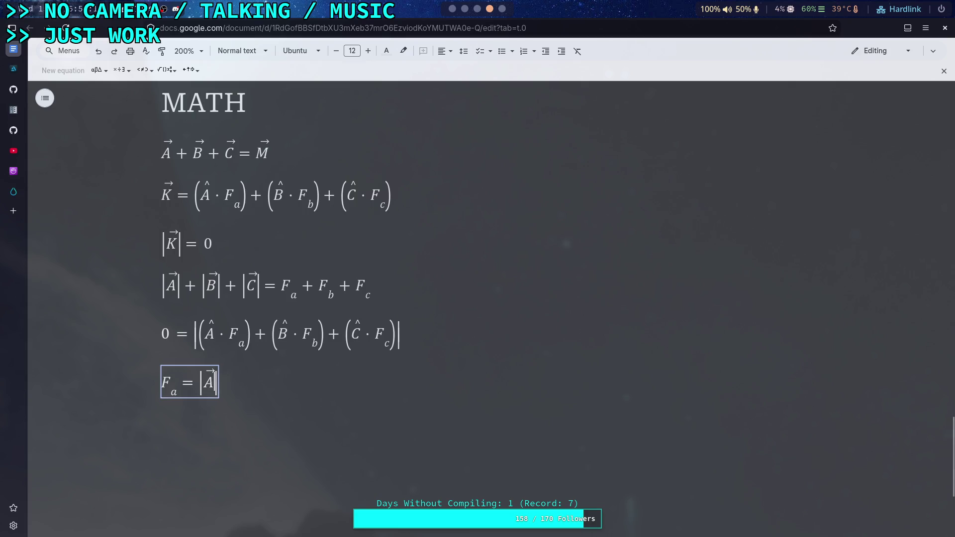
left_click(219, 382)
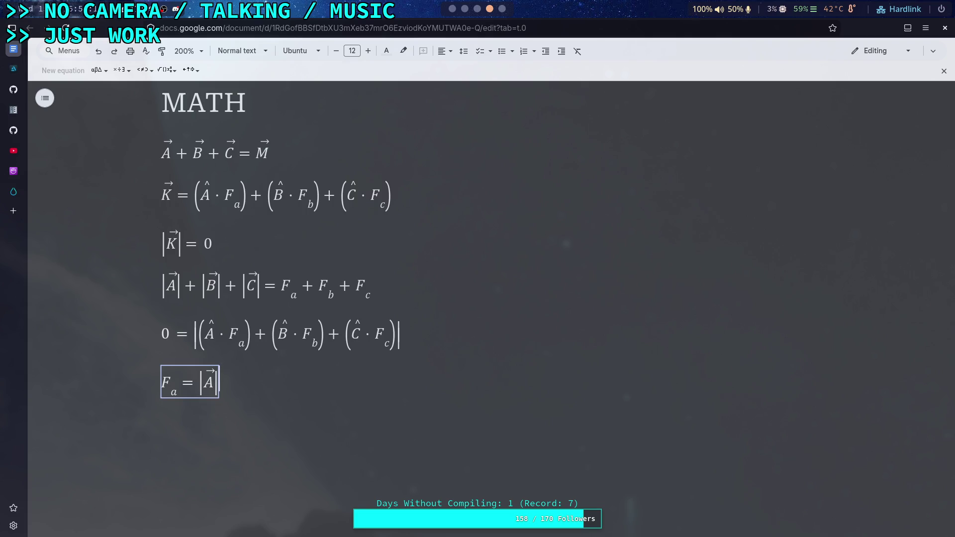
type("+\\")
type("abs")
key("space")
type("\\vec")
key("space")
type("B|")
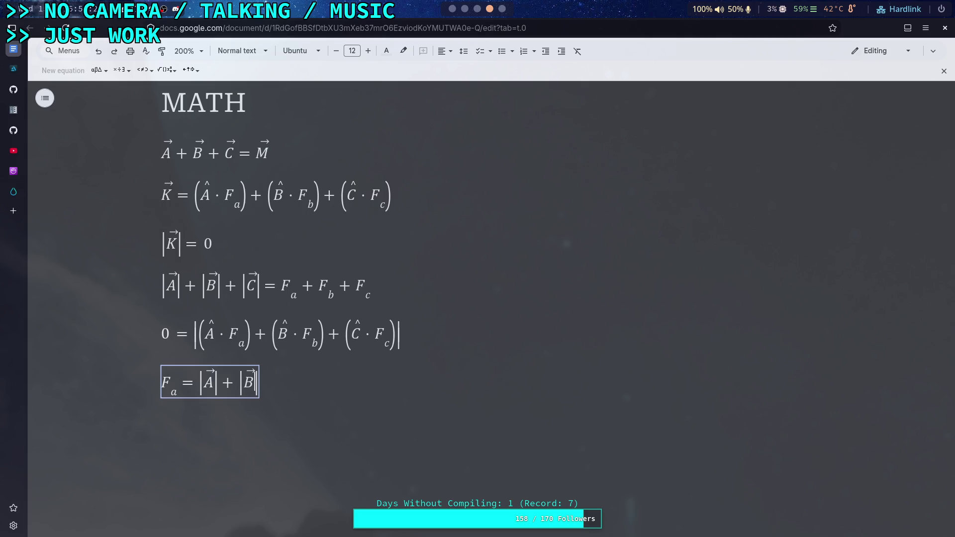
key("Right")
Append + |C⃗| − F_b − F_c to complete the F_a equation
type("+")
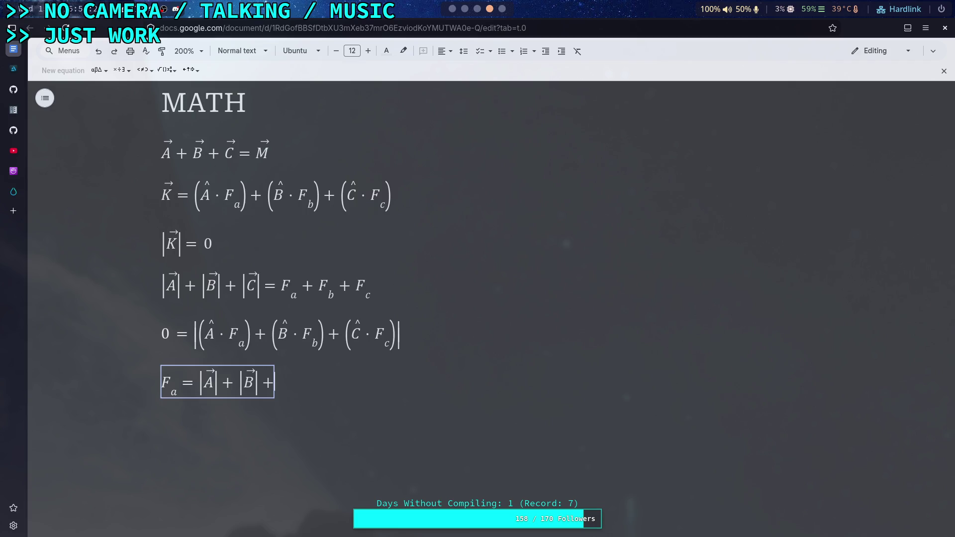
type(" \\abs")
key("space")
type("\\vec")
key("space")
type("C|")
key("Right")
type("-")
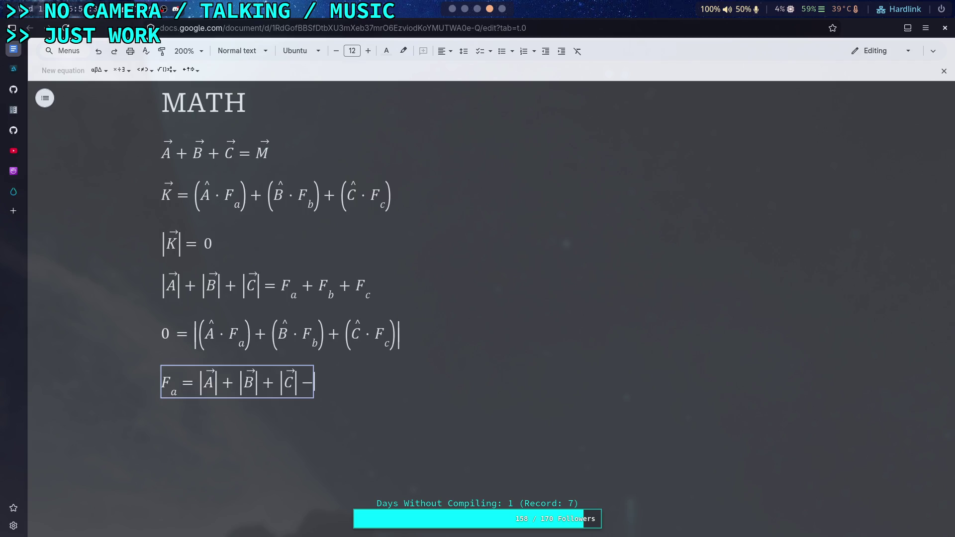
type("F")
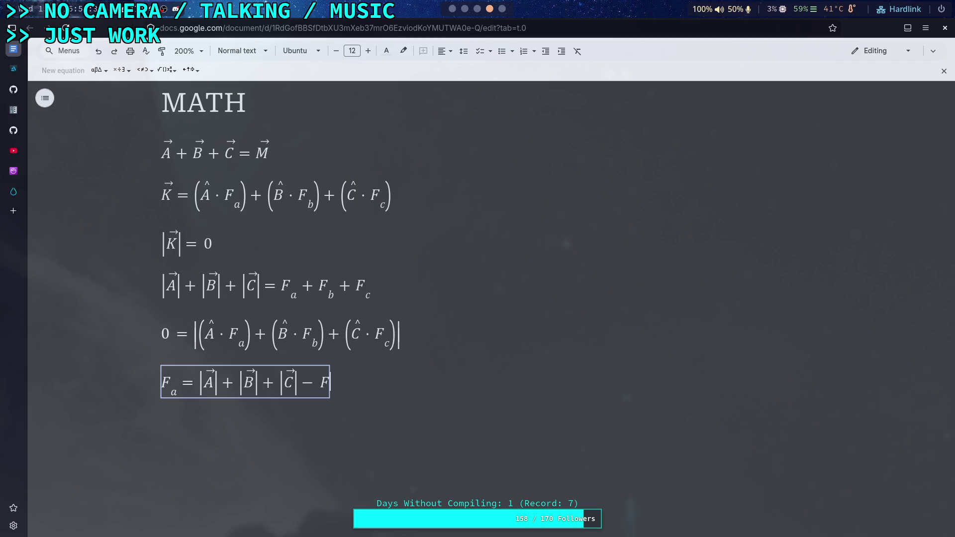
type("_b")
key("Right")
type("-F_c")
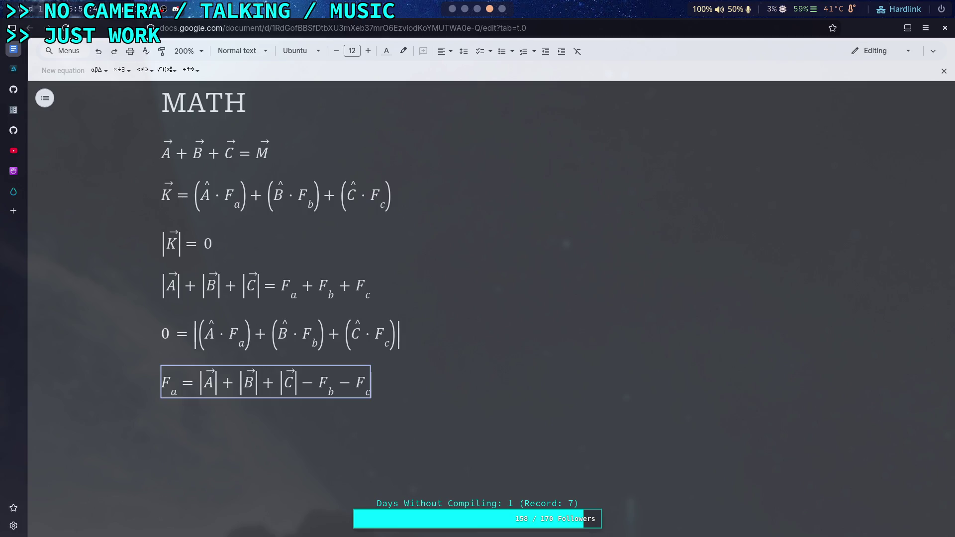
left_click(398, 388)
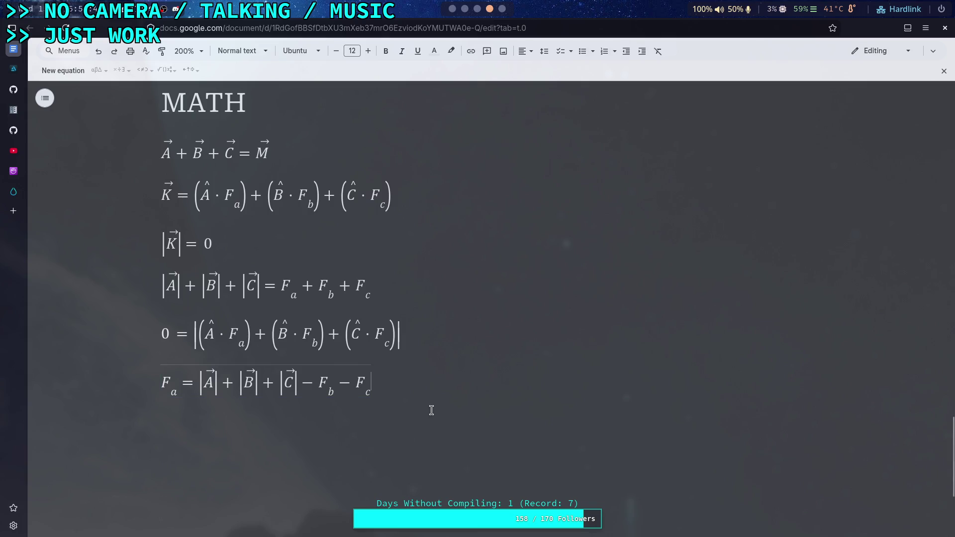
On a new line, paste a copy of the |A|+|B|+|C| = F_a + F_b + F_c equation
key("Return")
left_click(65, 70)
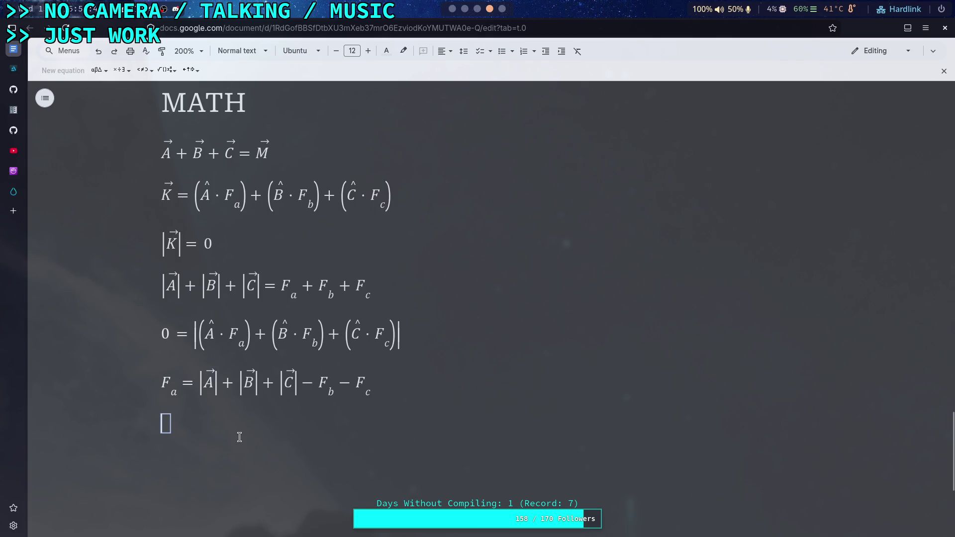
mouse_move(375, 281)
left_mouse_down()
mouse_move(393, 279)
mouse_move(179, 282)
left_mouse_up()
right_click(178, 282)
left_click(179, 311)
left_click(226, 434)
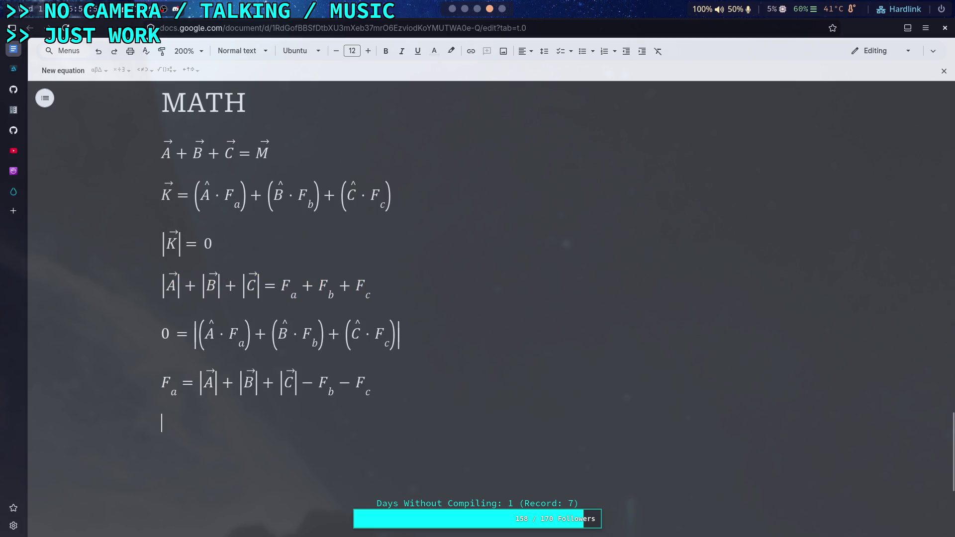
key("ctrl+v")
Delete F_a from the pasted copy, undo that trial, and start a new empty equation
scroll(251, 386, "down", 2)
left_click(279, 382)
left_click_drag(280, 382, 297, 382)
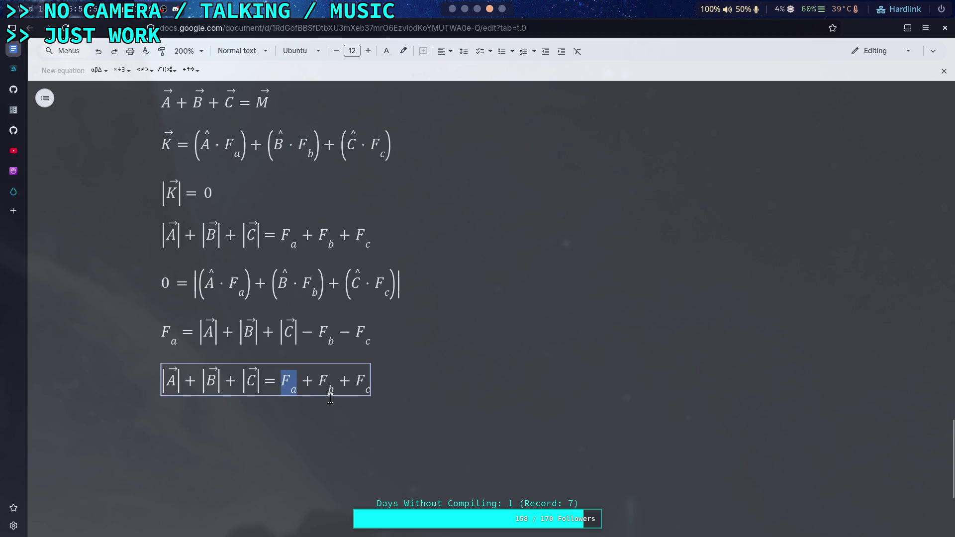
key("BackSpace")
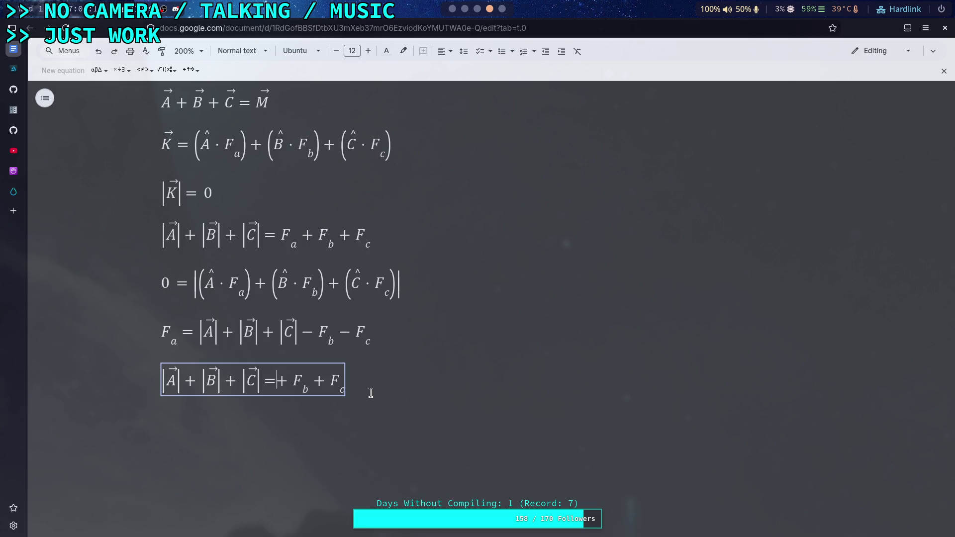
key("ctrl+z")
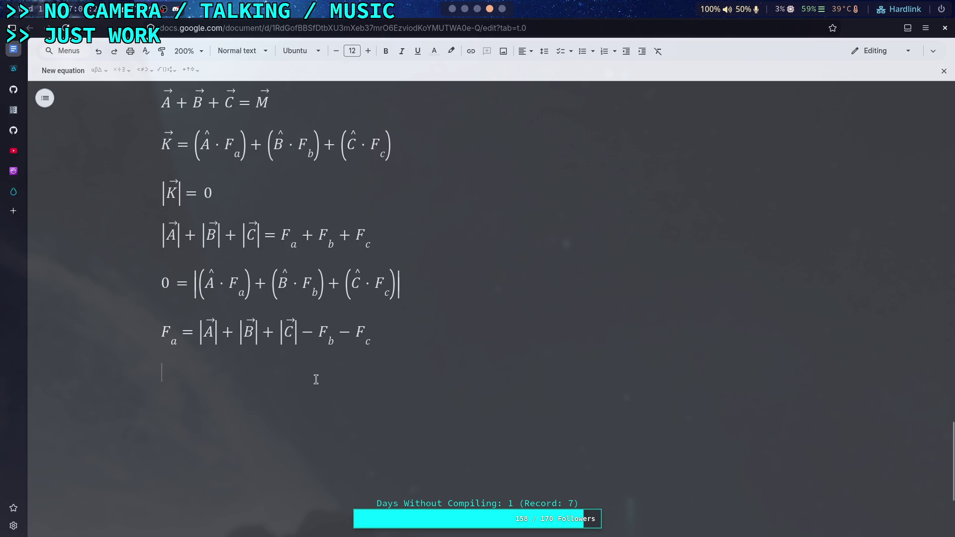
key("ctrl+alt+equal")
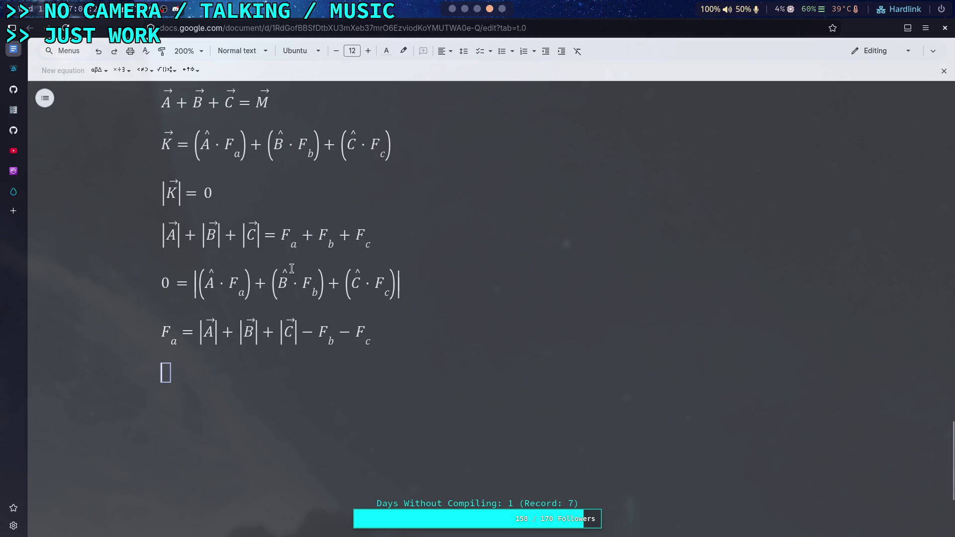
Begin a 0 = | | equation with absolute-value bars, trying and removing parentheses inside
type("0 = \\abs")
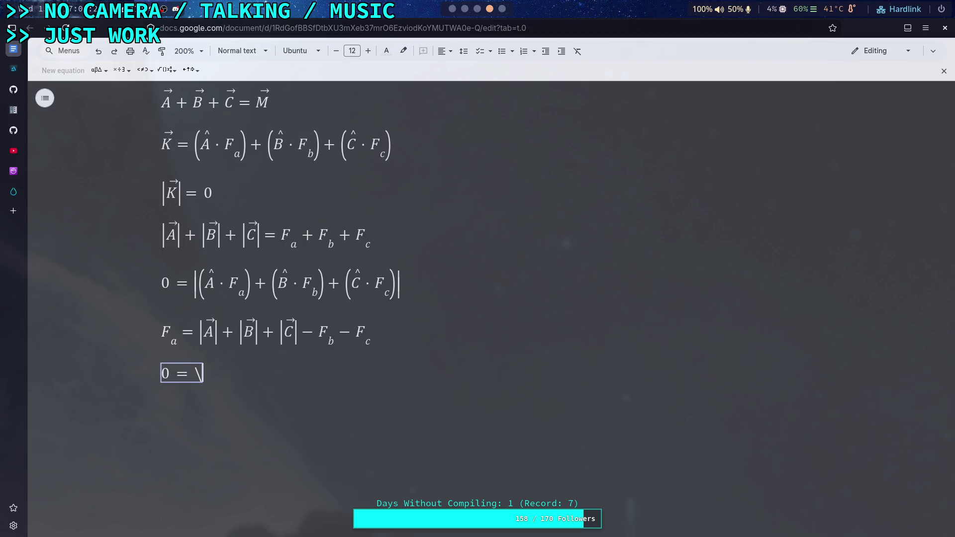
key("space")
type("(")
key("BackSpace")
type("\\paren")
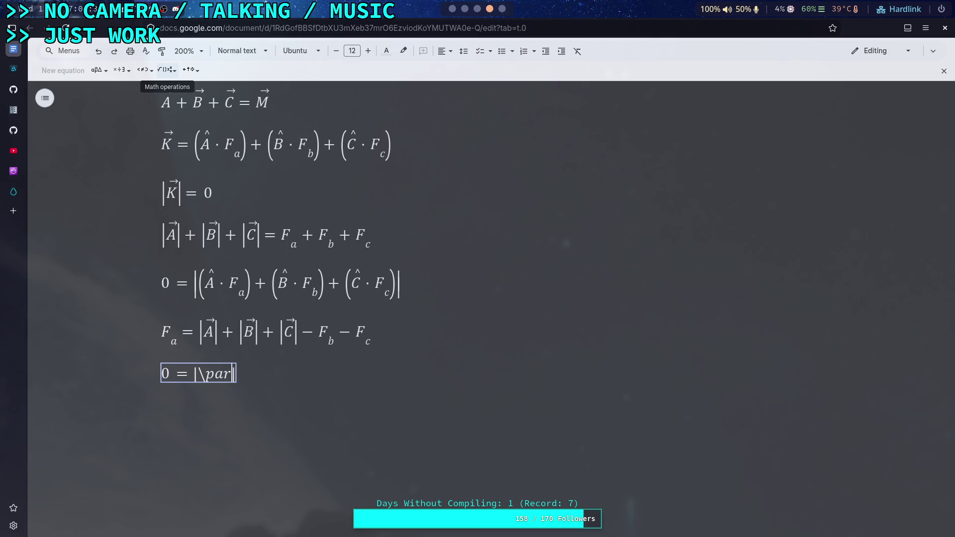
key("BackSpace")
type("s")
key("BackSpace")
key("BackSpace")
key("BackSpace")
left_click(167, 70)
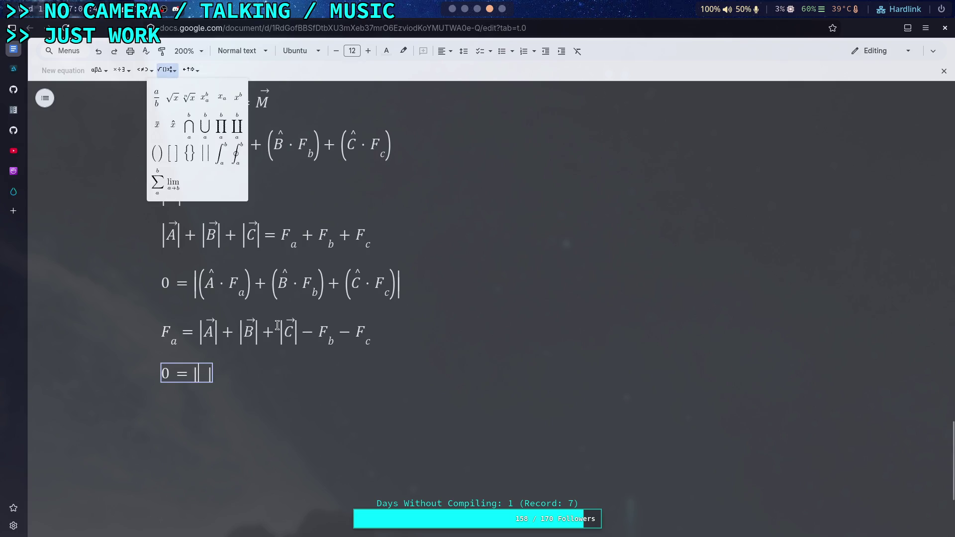
left_click(277, 326)
Replace the unfinished line with a copy of 0 = |(Â·F_a)+(B̂·F_b)+(Ĉ·F_c)|
left_click_drag(400, 284, 180, 287)
right_click(180, 288)
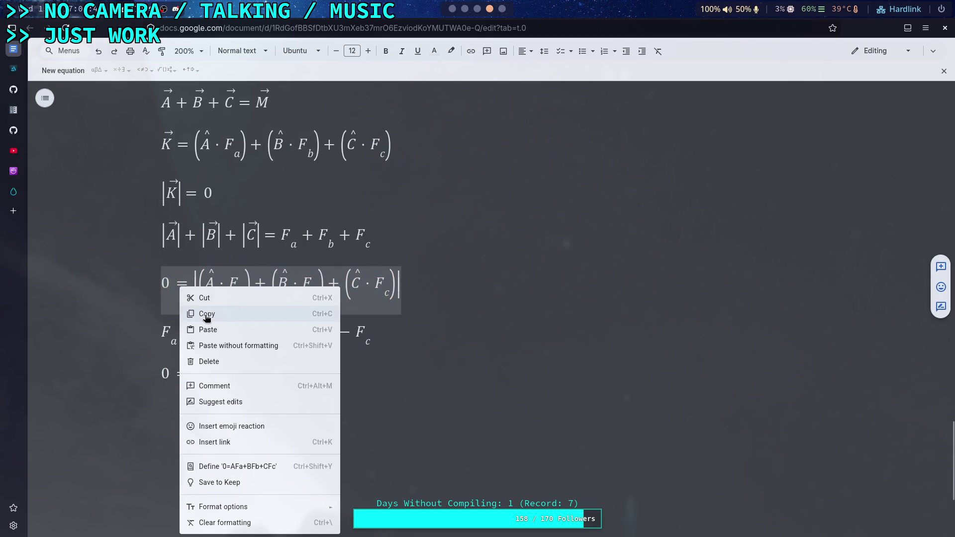
left_click(207, 314)
left_click(267, 375)
key("BackSpace")
key("ctrl+v")
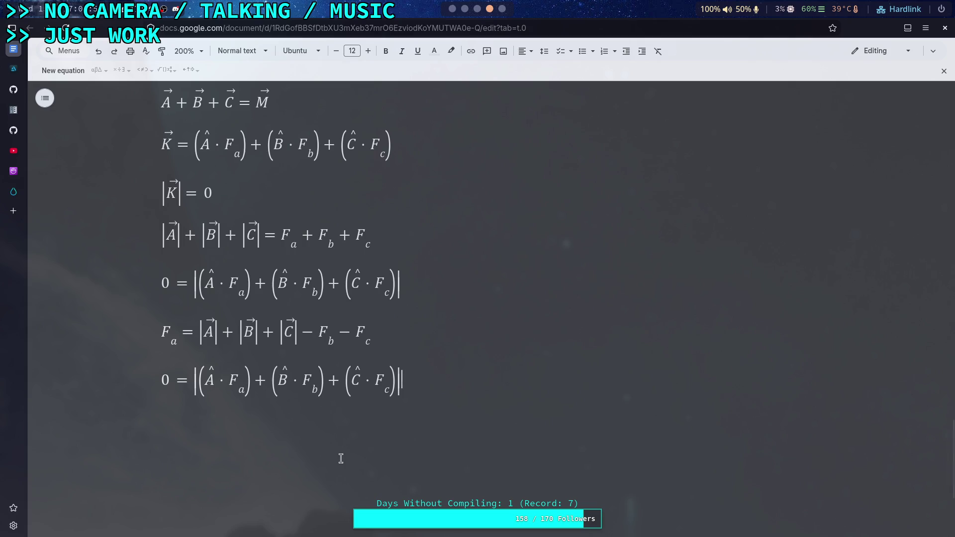
double_click(231, 383)
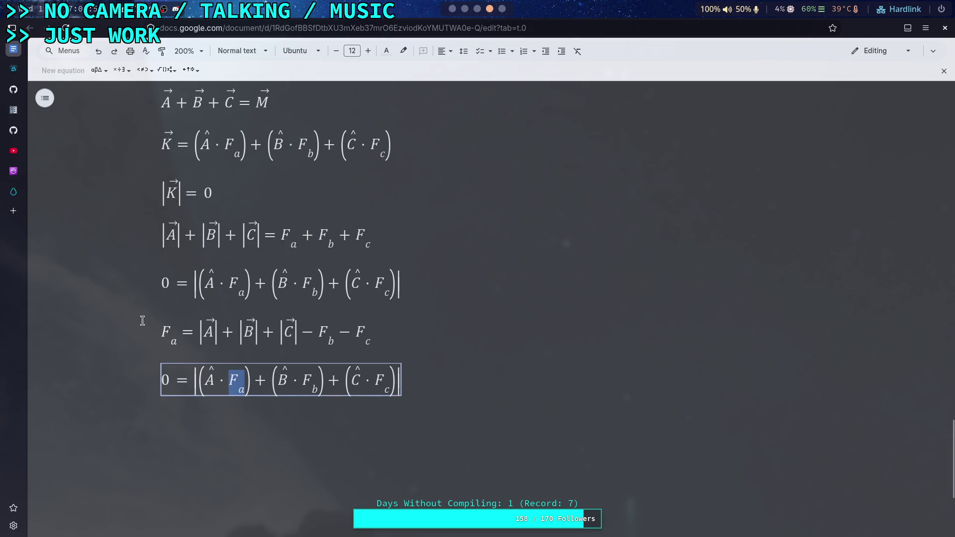
Copy |A|+|B|+|C|−F_b−F_c from the F_a equation and delete F_a in the bottom equation
left_click_drag(200, 339, 357, 335)
right_click(348, 336)
left_click(354, 363)
double_click(240, 381)
key("BackSpace")
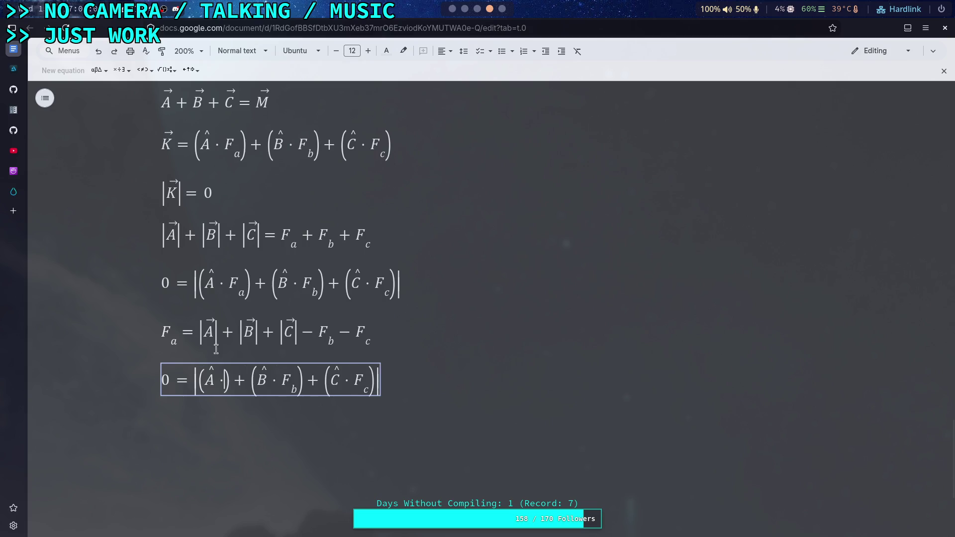
Put (|A|+|B|+|C|−F_b−F_c) where F_a was, check it, then switch to Godot
left_click(167, 70)
left_click(158, 154)
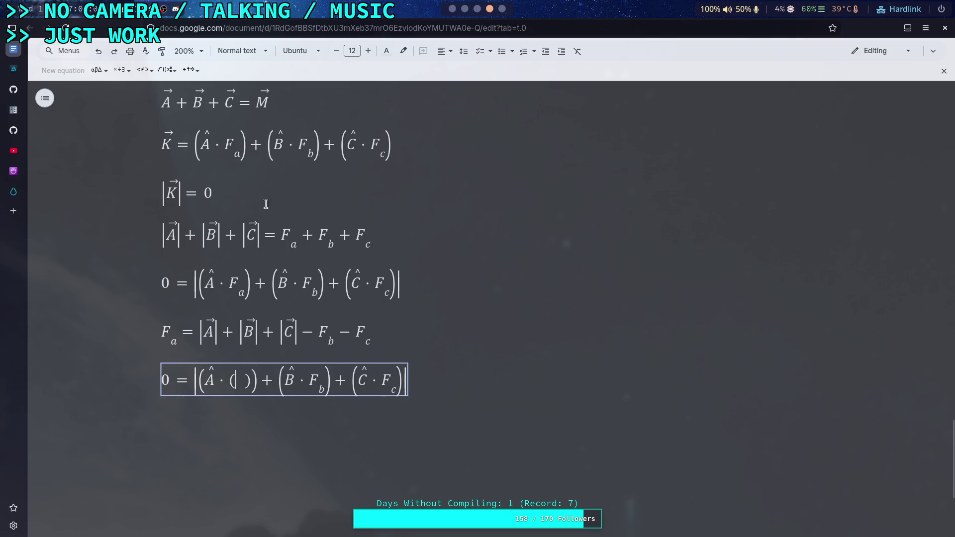
key("ctrl+v")
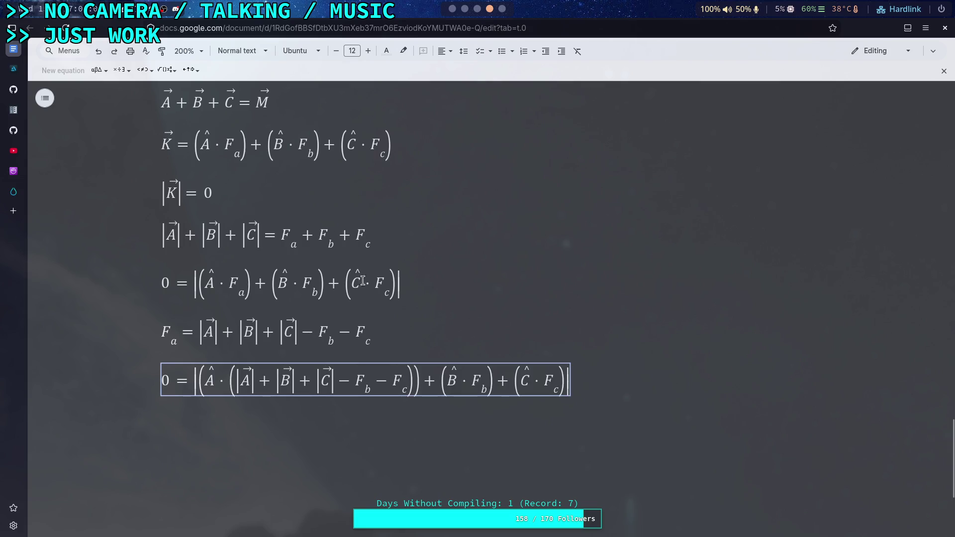
left_click(409, 324)
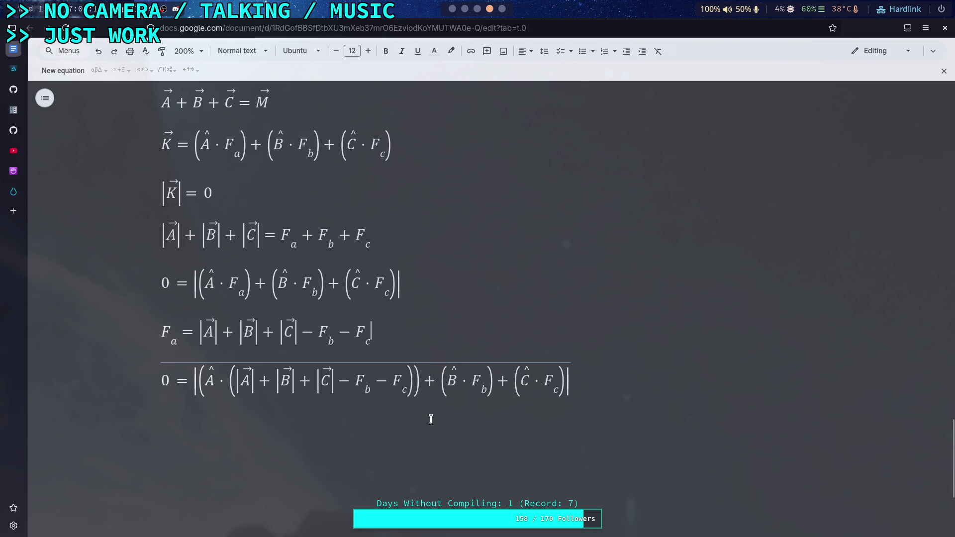
left_click(211, 383)
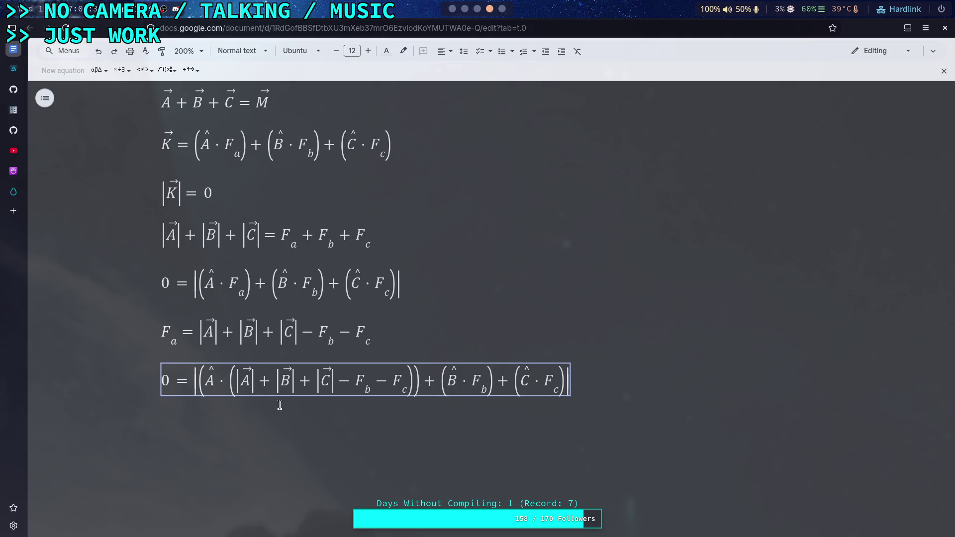
left_click(492, 351)
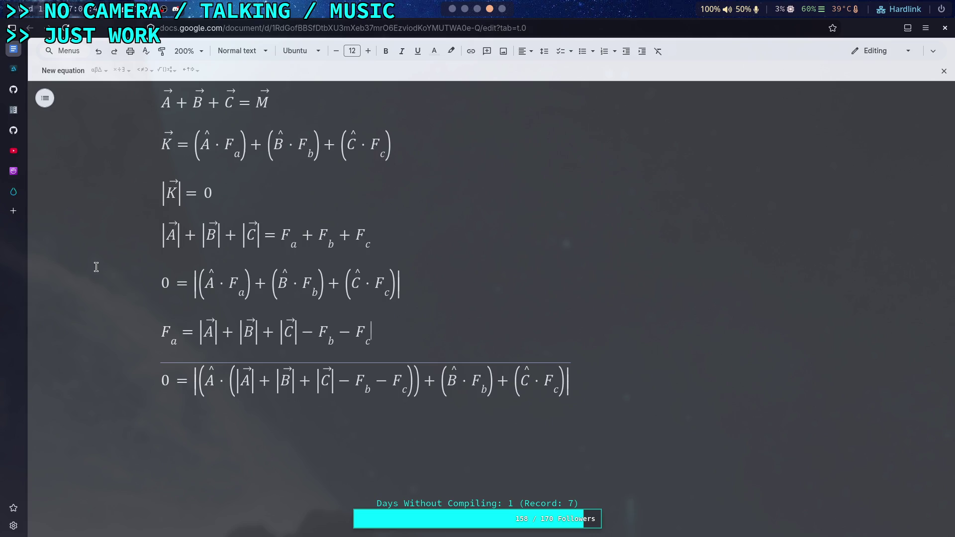
left_click(452, 8)
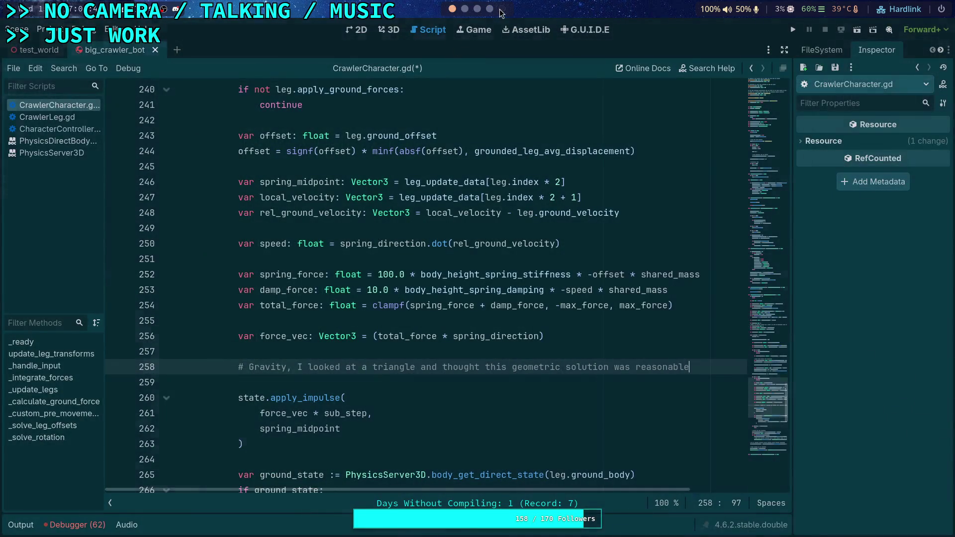
Return from Godot to the Google Docs MATH page, focus the F_a equation, then switch to Krita
left_click(501, 13)
left_click(490, 9)
left_click(207, 335)
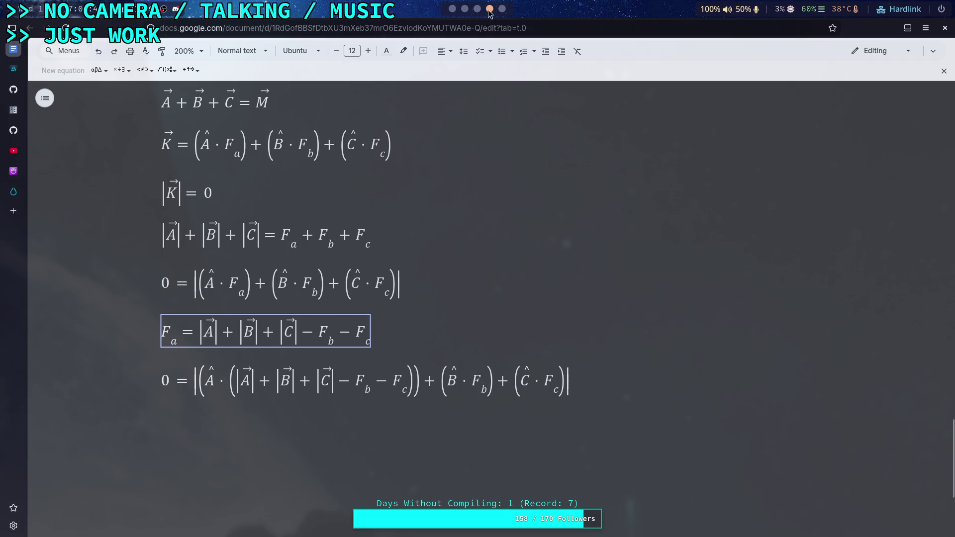
key("super+5")
scroll(342, 311, "down", 2)
scroll(343, 311, "up", 3)
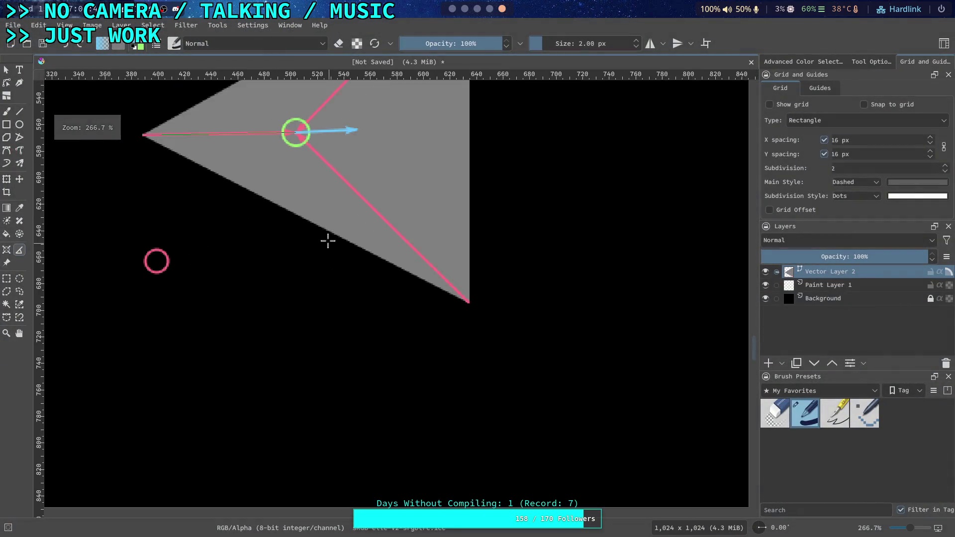
scroll(360, 350, "right", 1)
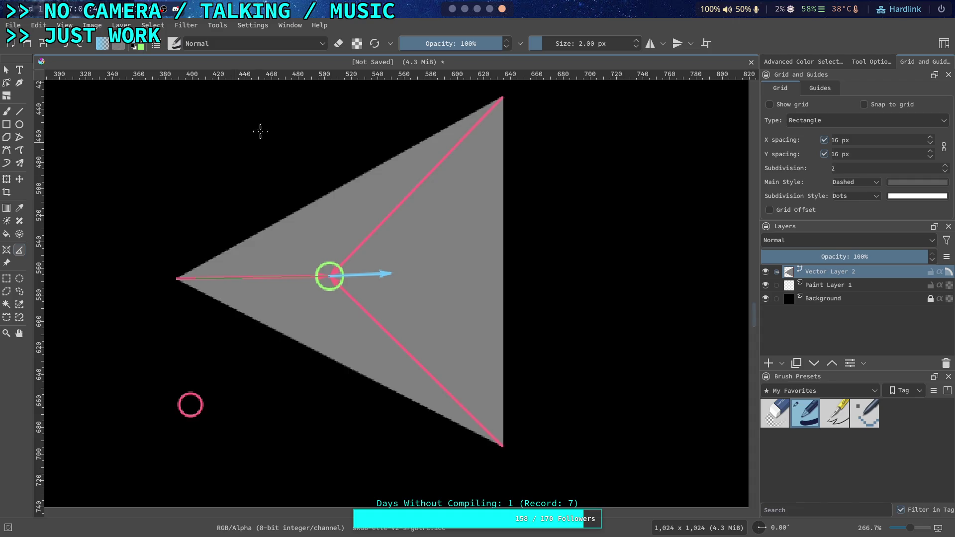
key("super+4")
Select the F_a equation and the substituted equation below it, then delete both
scroll(461, 205, "up", 2)
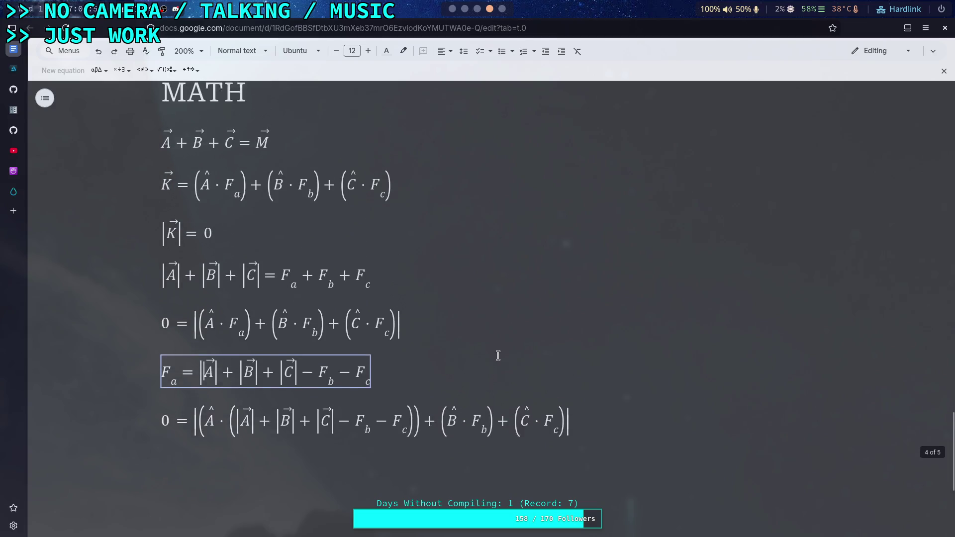
mouse_move(588, 433)
left_mouse_down()
mouse_move(213, 430)
mouse_move(200, 410)
left_mouse_up()
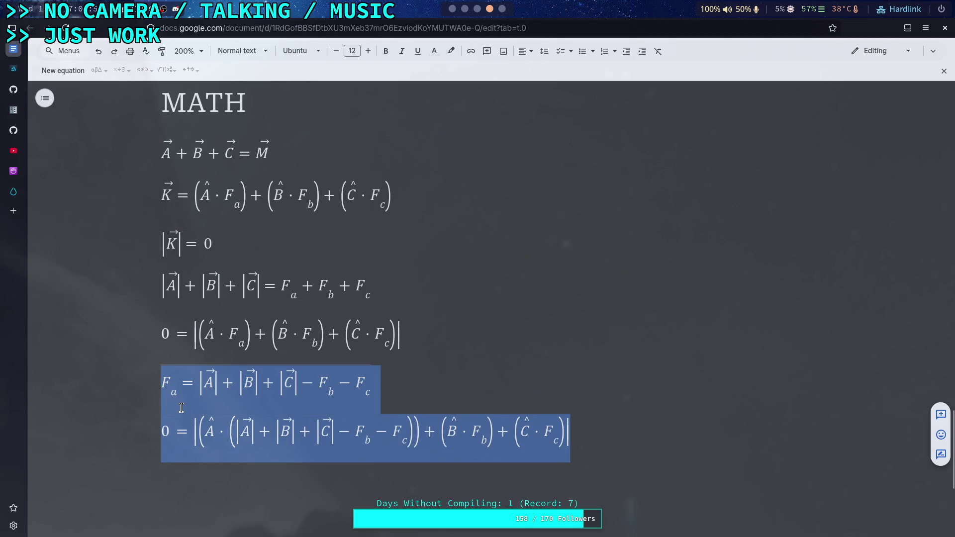
key("BackSpace")
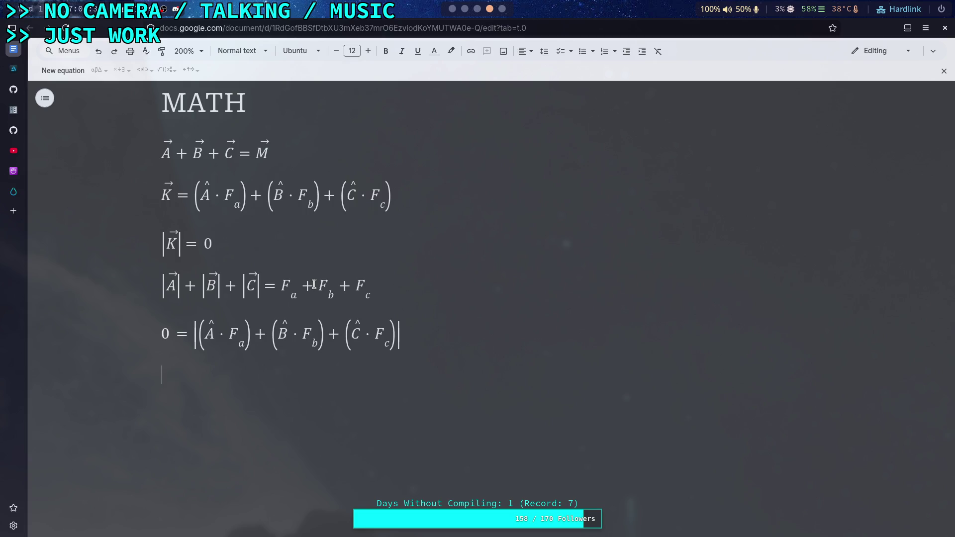
Glance at the Krita triangle sketch, then return to the Google Docs math notes
key("super+5")
scroll(361, 432, "up", 1)
scroll(361, 432, "down", 1)
left_click(500, 14)
scroll(428, 309, "up", 2)
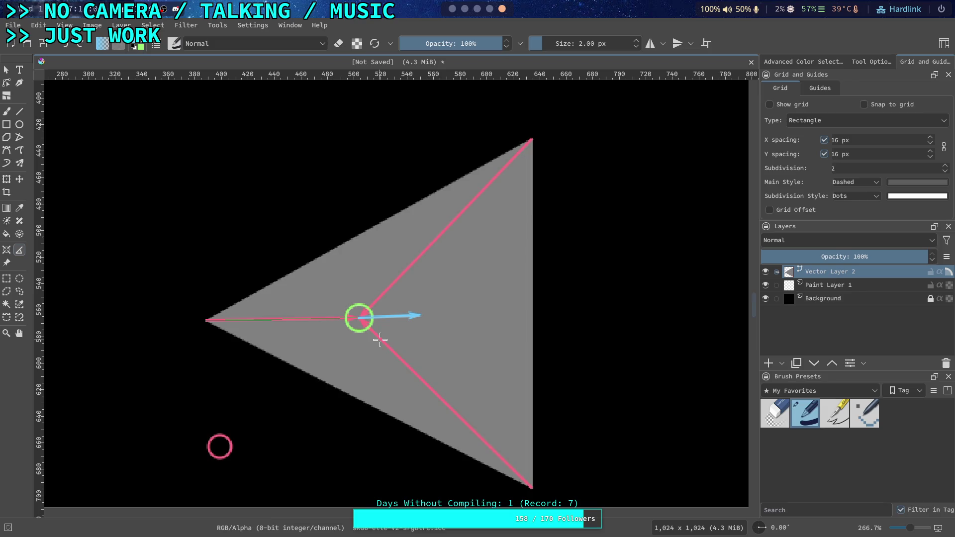
key("super+4")
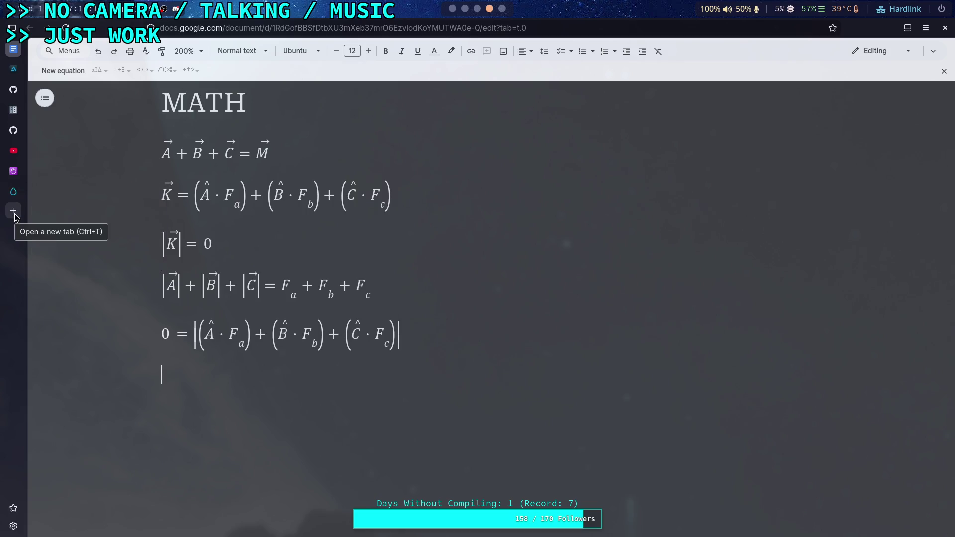
Switch the browser from the math notes to the Desmos geometry graph
left_click(14, 213)
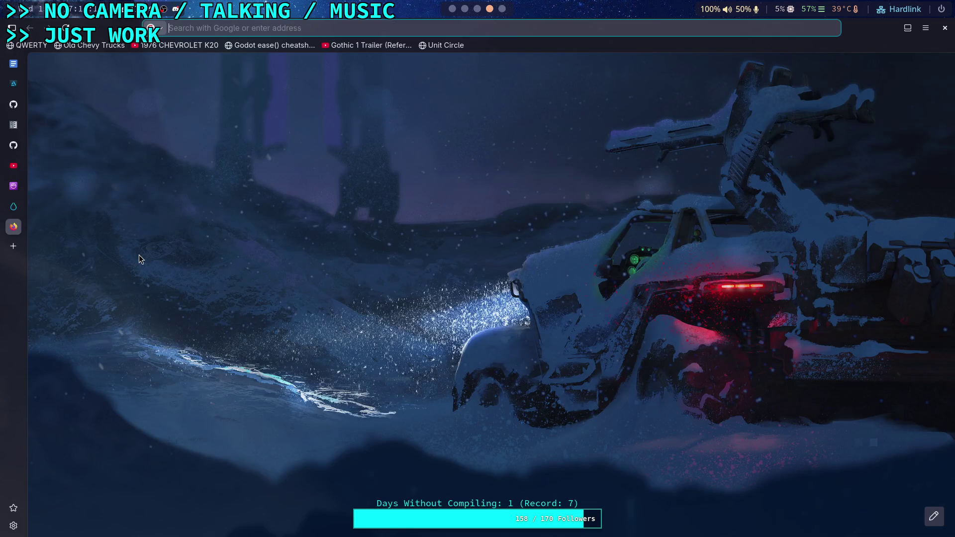
left_click(5, 221)
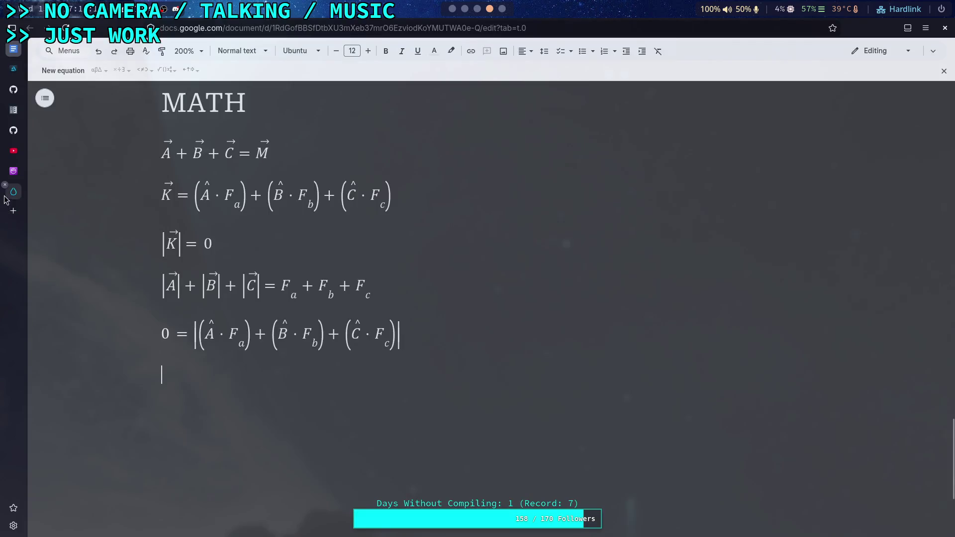
left_click(13, 171)
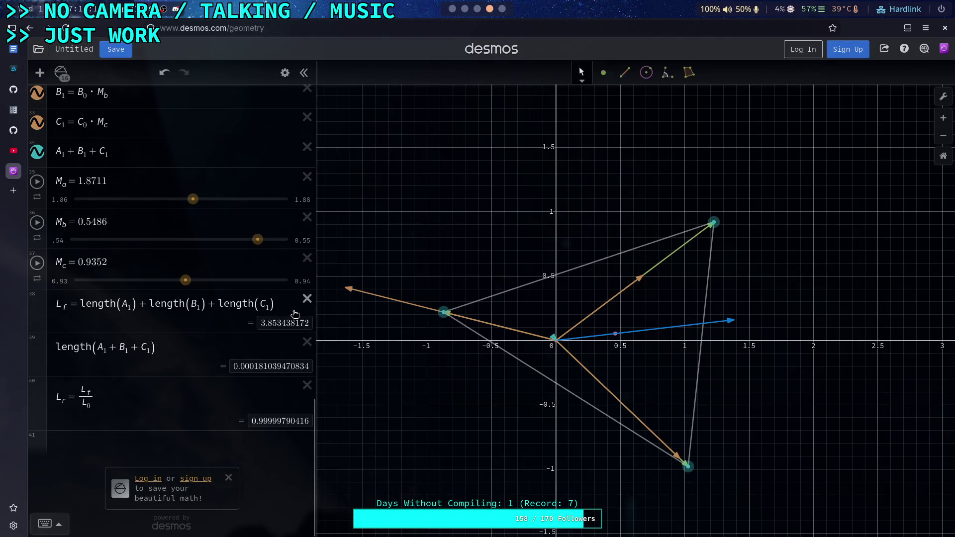
scroll(219, 303, "up", 4)
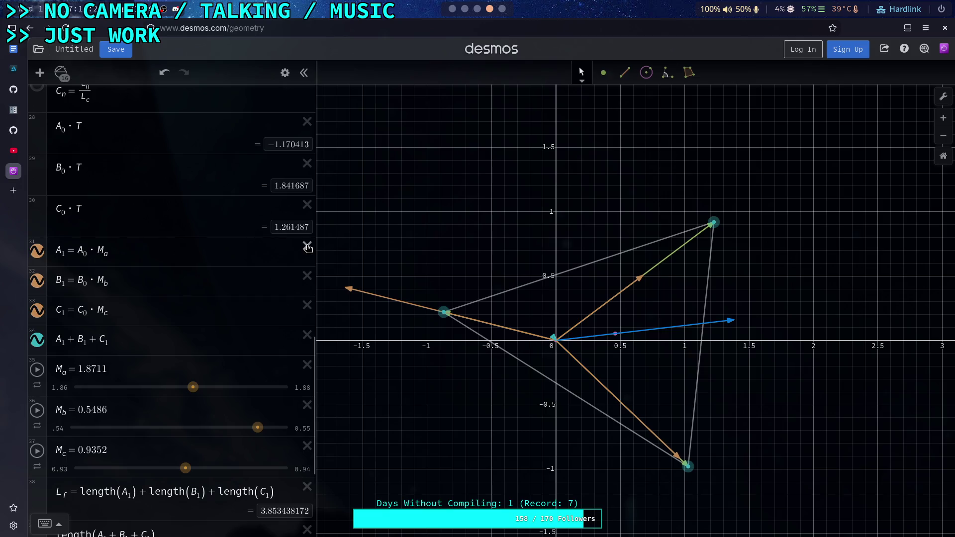
scroll(307, 248, "down", 4)
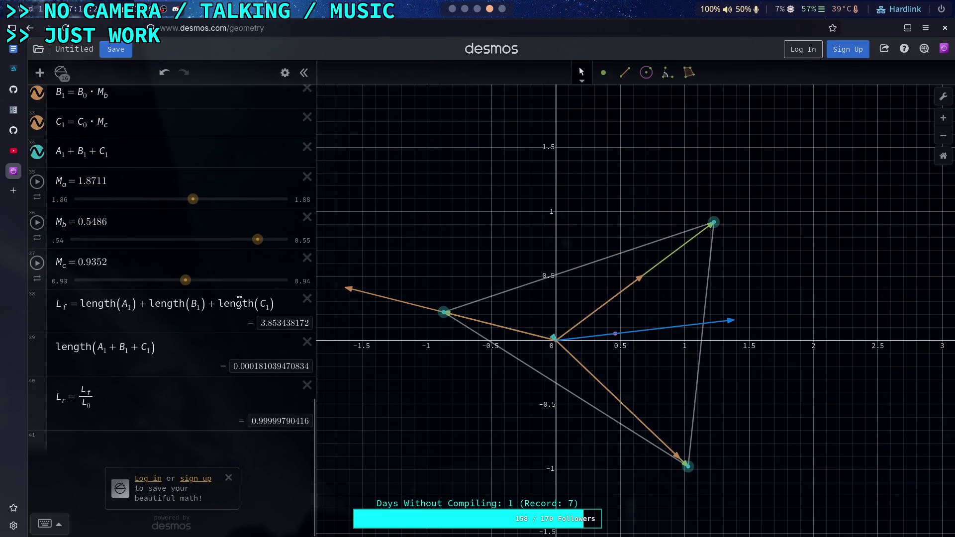
right_click(20, 179)
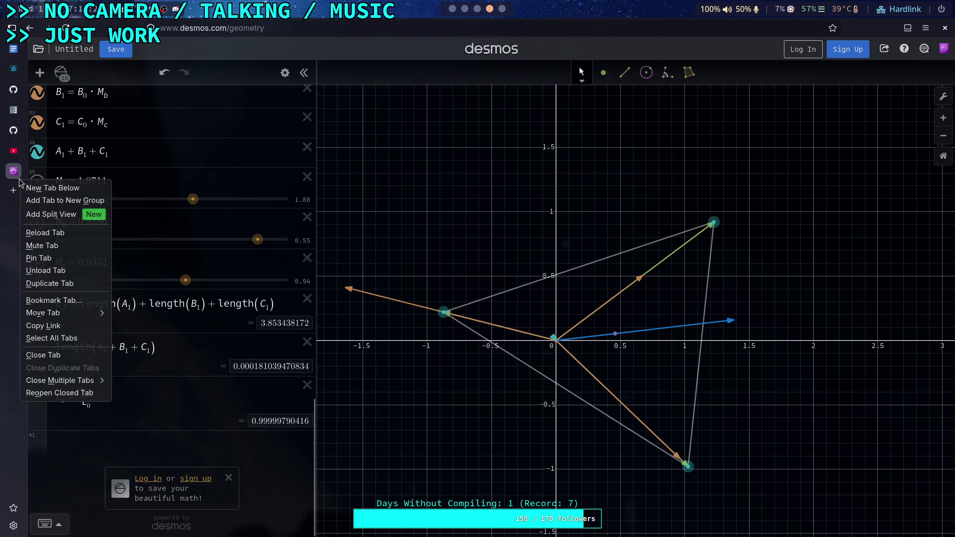
left_click(269, 472)
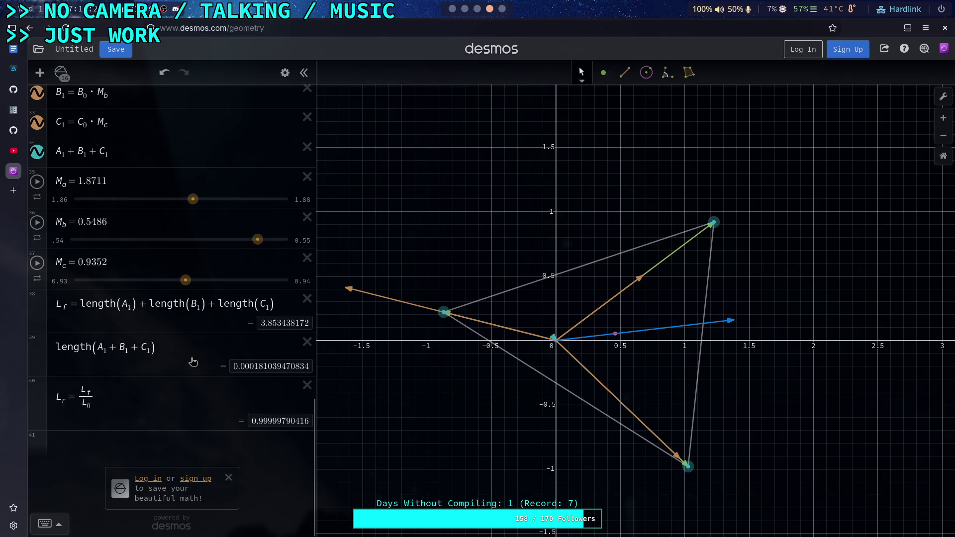
Check the length(A1+B1+C1) result and start an empty expression at the list end
left_click(197, 344)
scroll(201, 345, "up", 15)
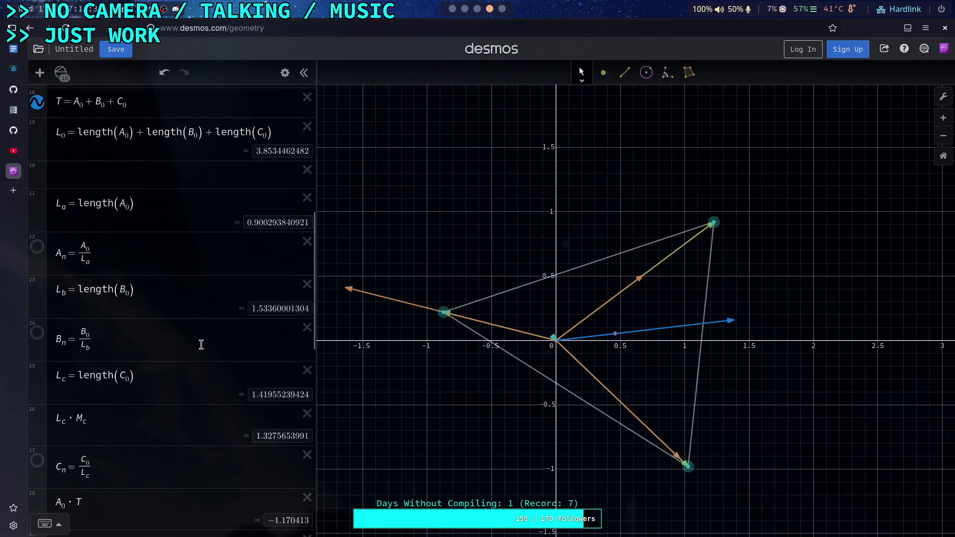
scroll(198, 339, "up", 3)
scroll(196, 331, "down", 5)
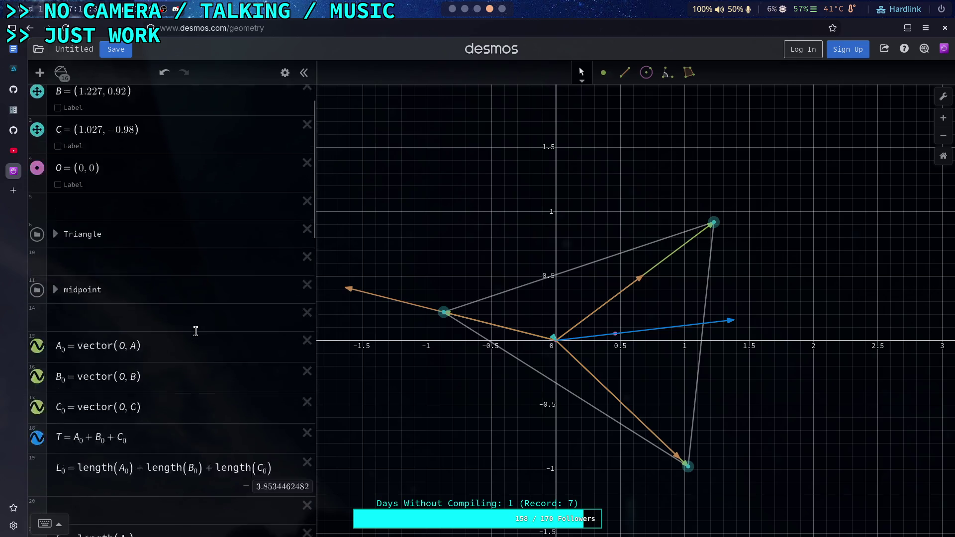
scroll(195, 327, "down", 12)
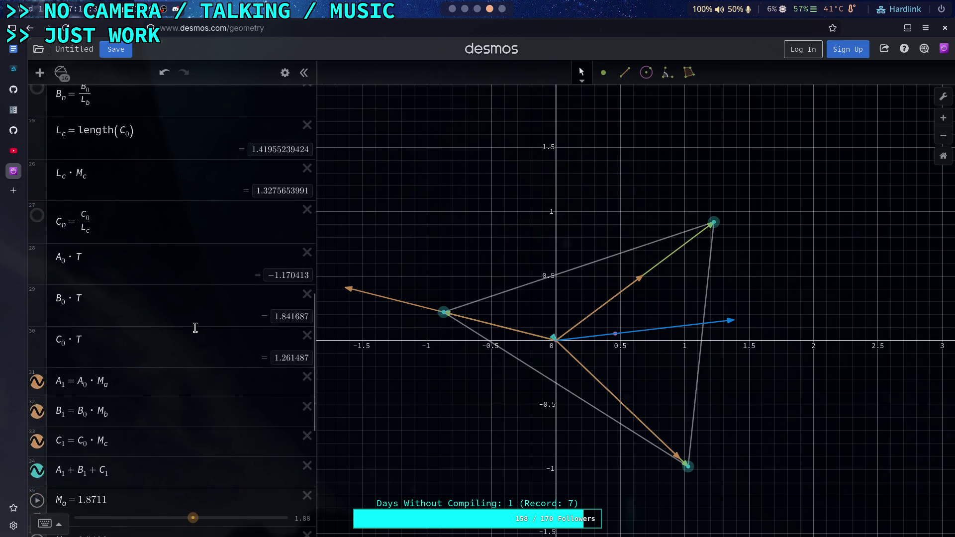
left_click(142, 443)
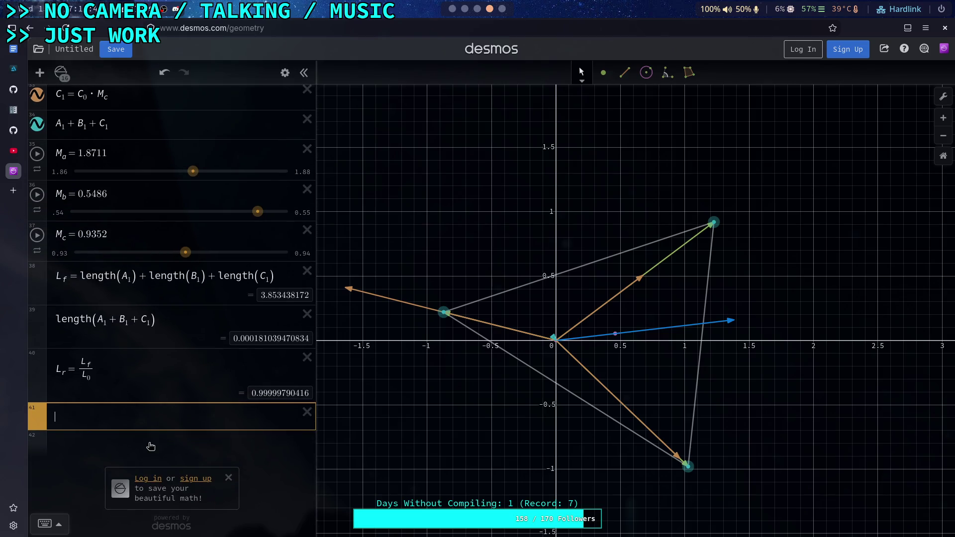
scroll(60, 318, "up", 4)
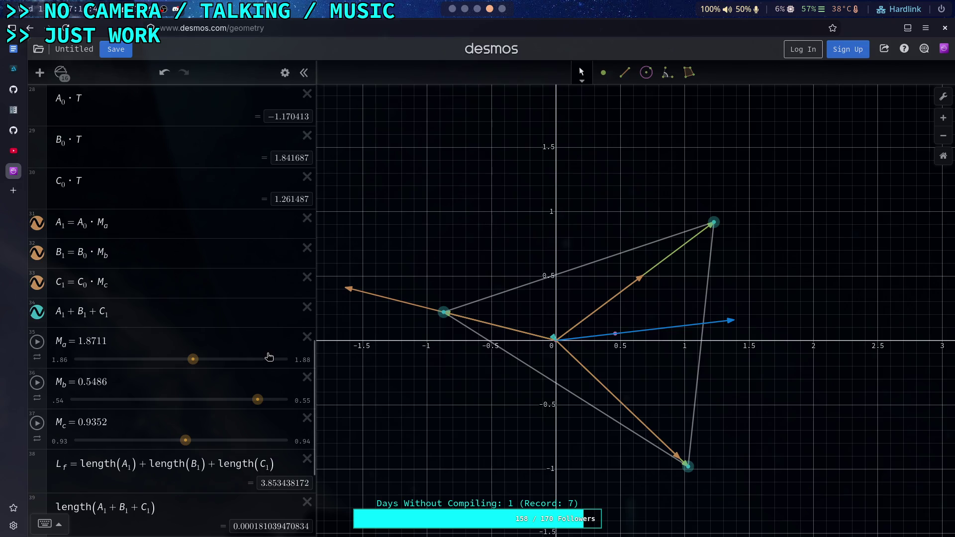
Hide the three orange scaled vectors
scroll(268, 354, "down", 4)
left_click(143, 418)
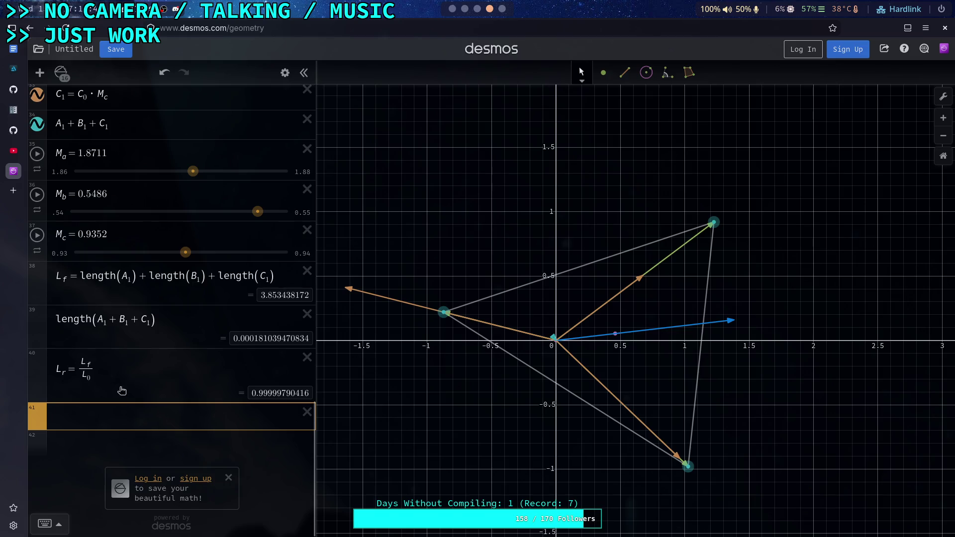
scroll(35, 234, "up", 3)
left_click(37, 220)
left_click(36, 190)
left_click(37, 160)
scroll(118, 336, "down", 2)
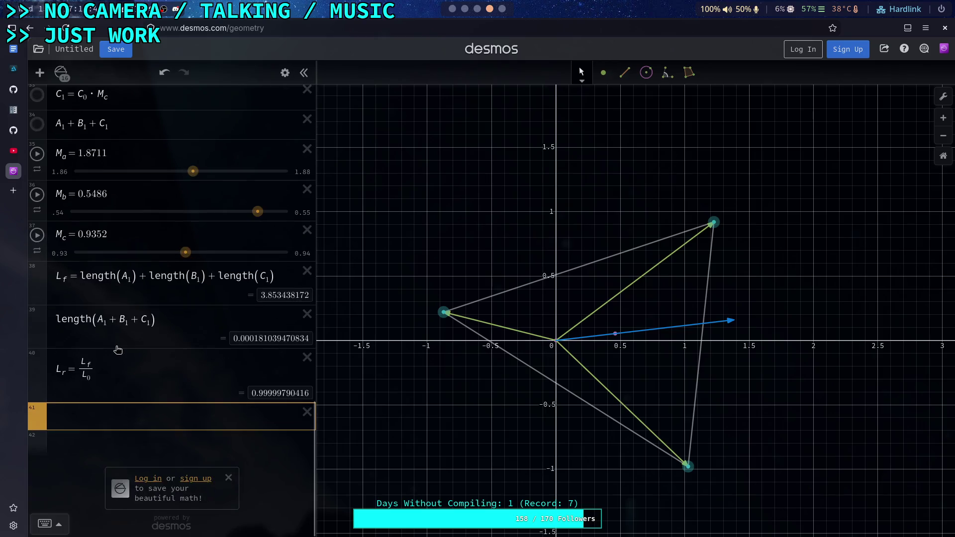
scroll(128, 346, "up", 12)
scroll(127, 346, "up", 3)
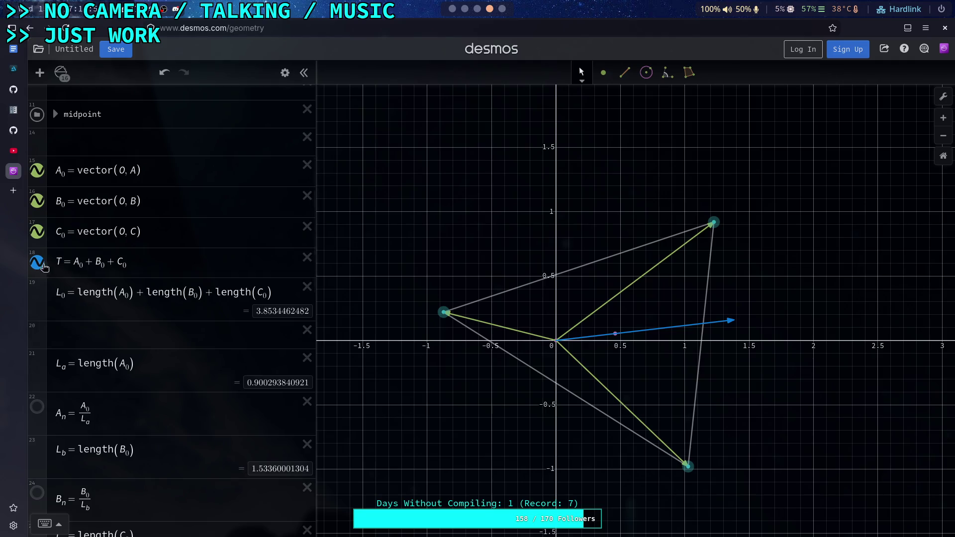
Insert a blank expression line right after C0 = vector(O, C)
scroll(143, 335, "up", 3)
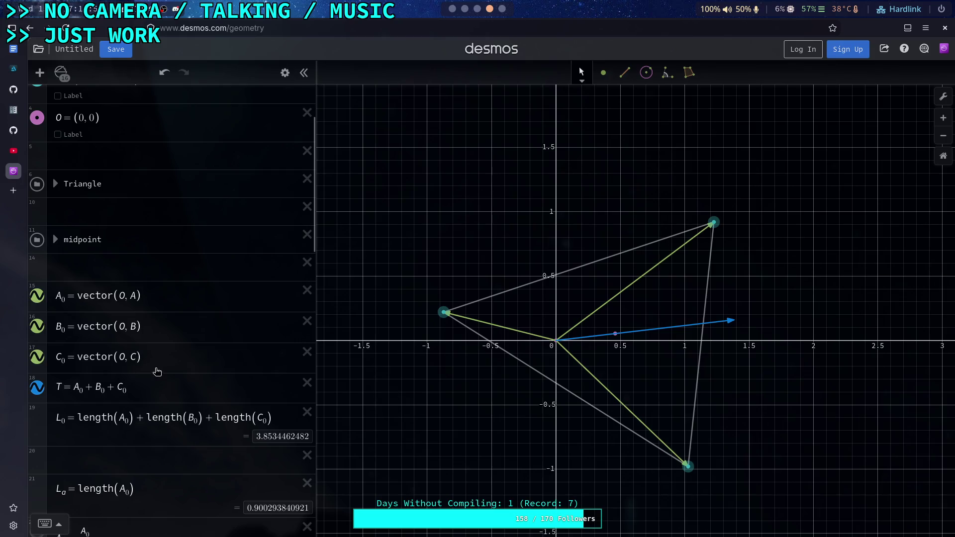
left_click(75, 387)
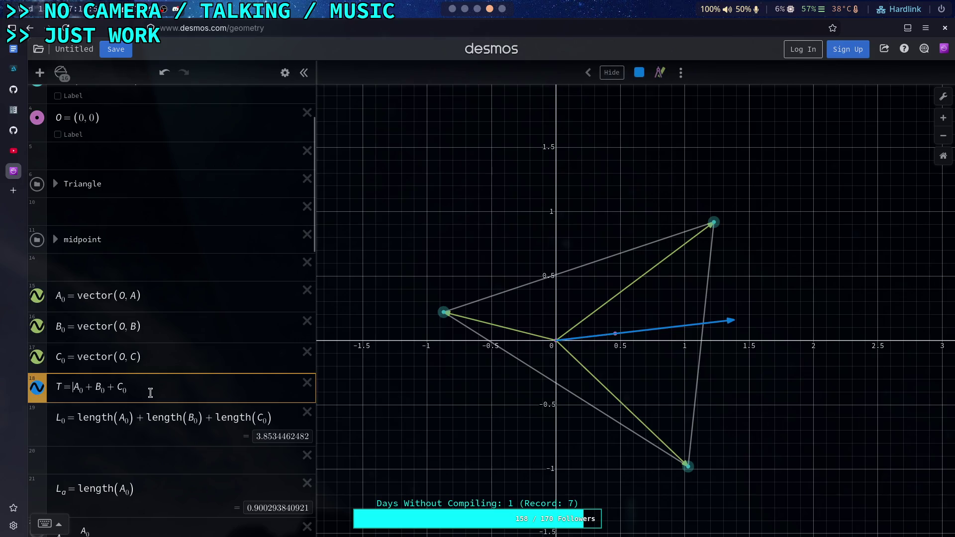
left_click(189, 355)
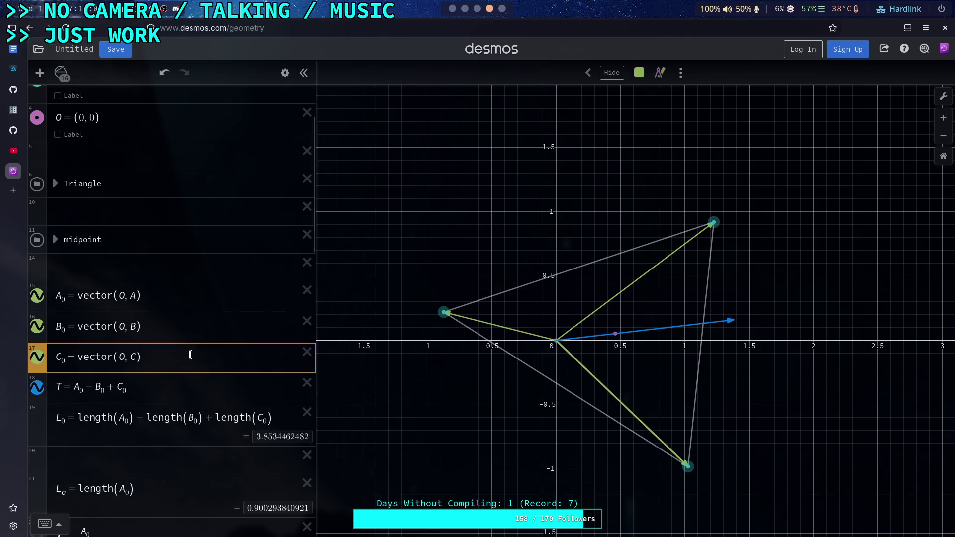
key("Return")
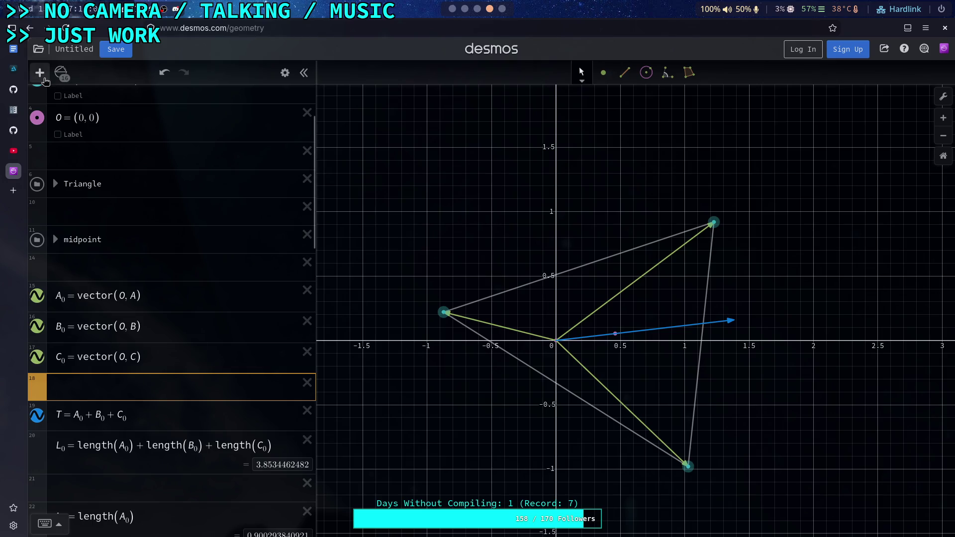
Turn the blank line into a folder named Combined and move T into it
left_click(39, 72)
left_click(67, 160)
scroll(137, 326, "down", 2)
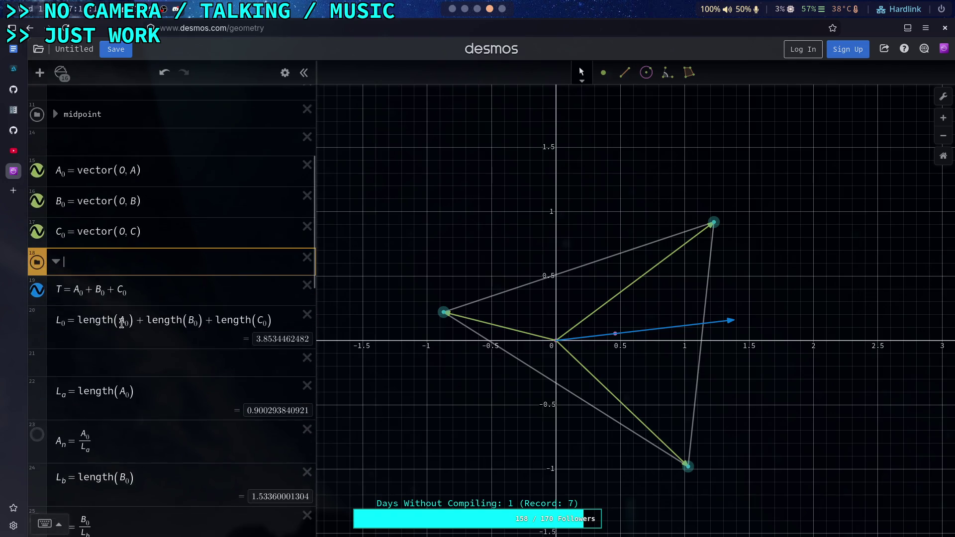
type("Comp")
type("bined")
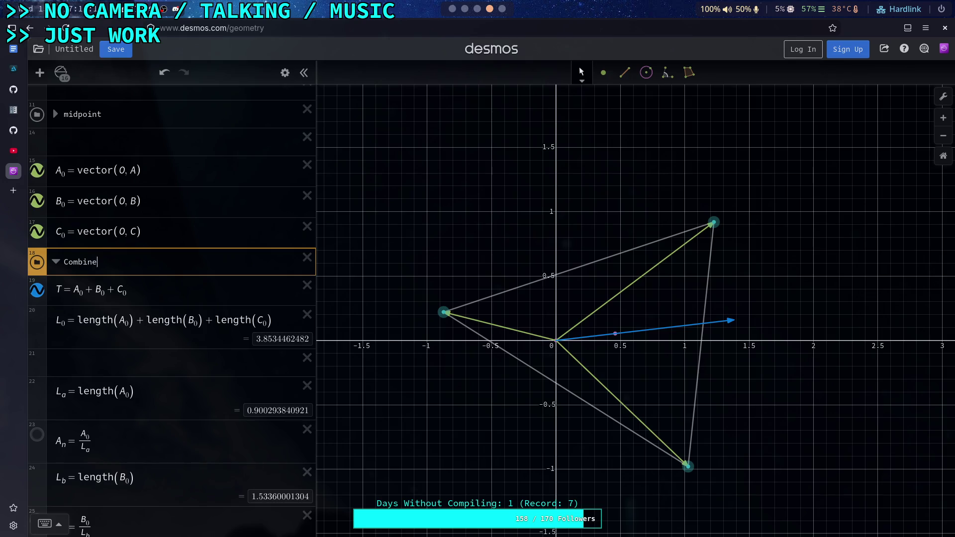
key("Return")
left_click_drag(40, 317, 40, 290)
Add translate(B₀, A₀) in the folder, drawing B₀ from A₀'s tip
left_click(138, 324)
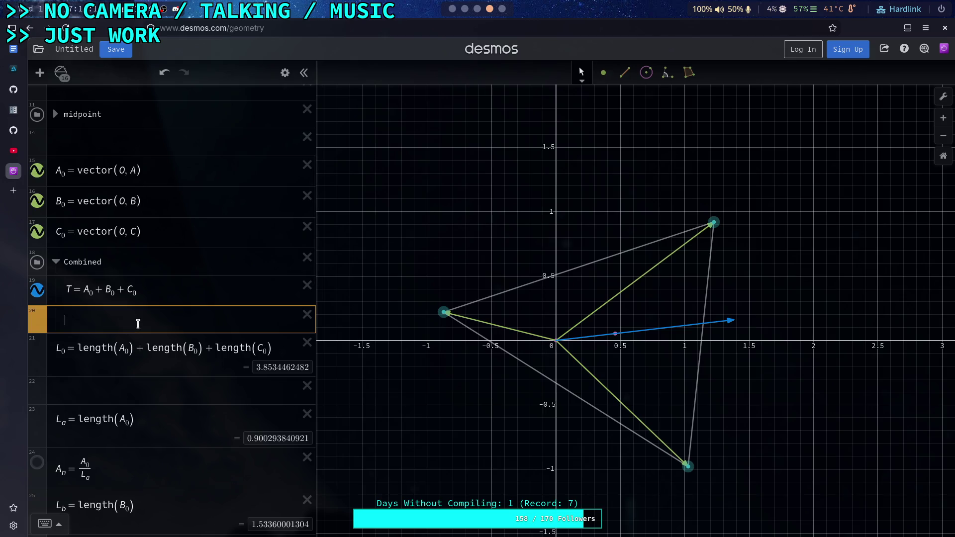
type("translate(")
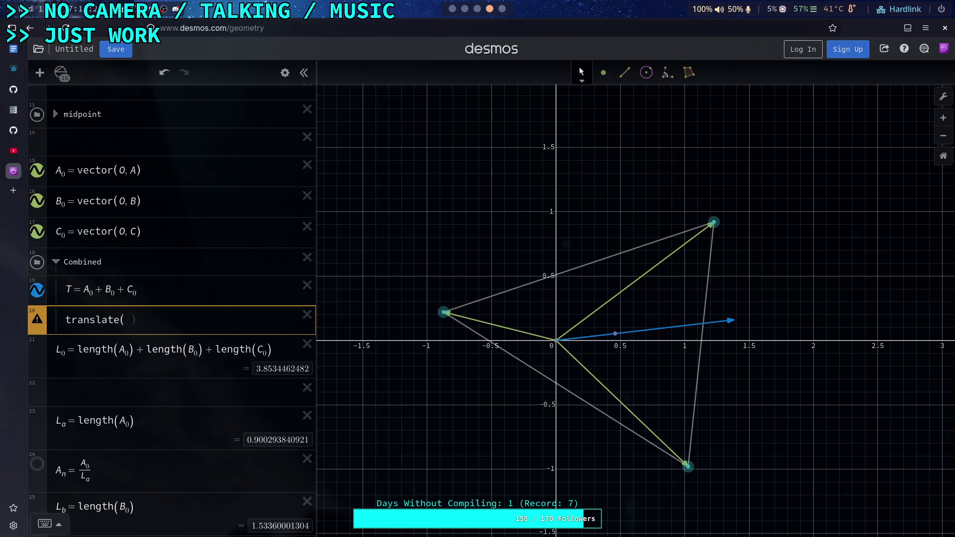
type("A_")
type("0")
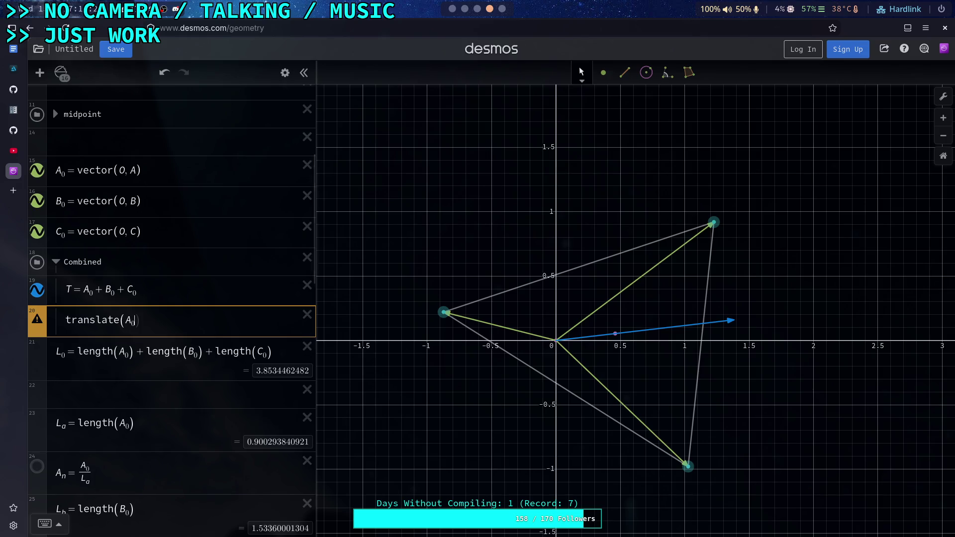
key("BackSpace")
key("BackSpace")
type("B_")
type("0,A")
type("0")
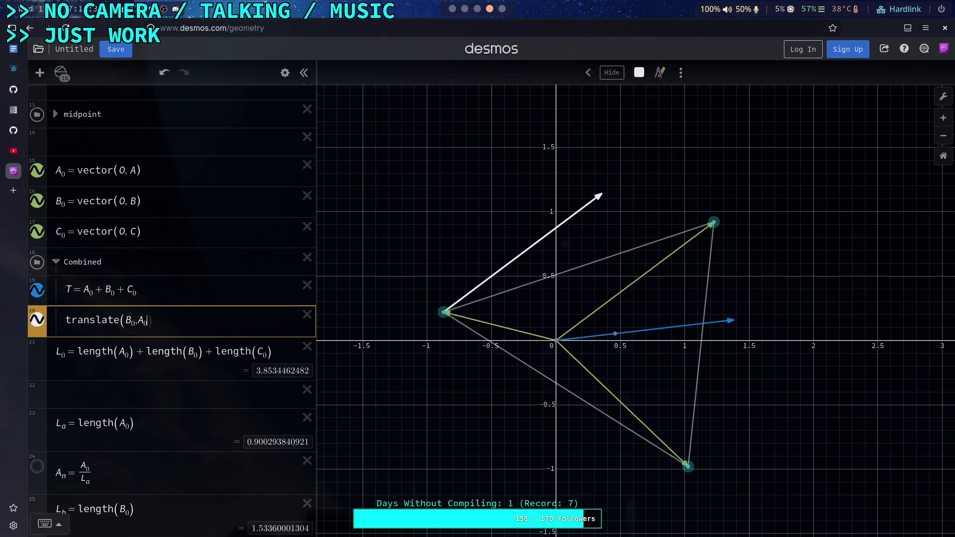
key("Return")
Add translate(C₀, A₀ + B₀) and tidy the comma in the B₀ translation
type("translate(")
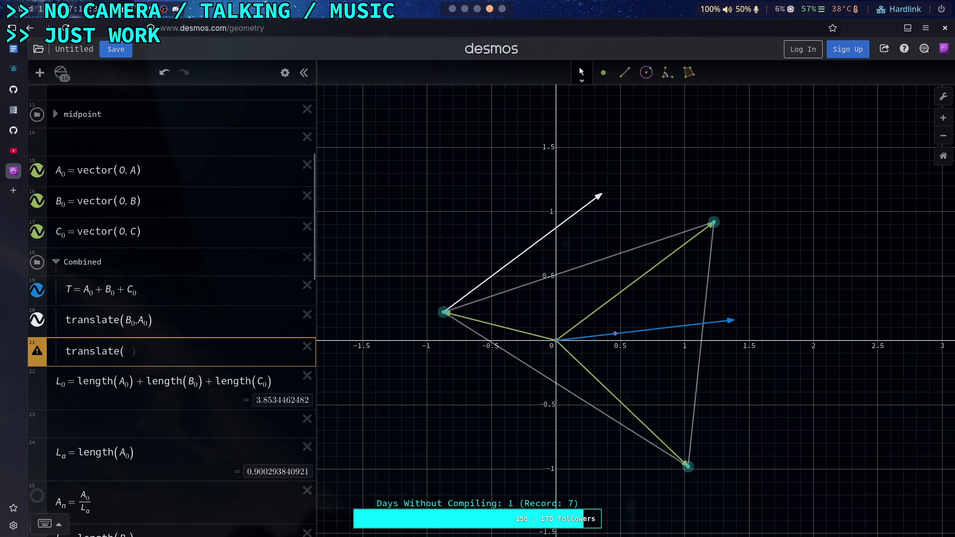
type("C")
type("0, ")
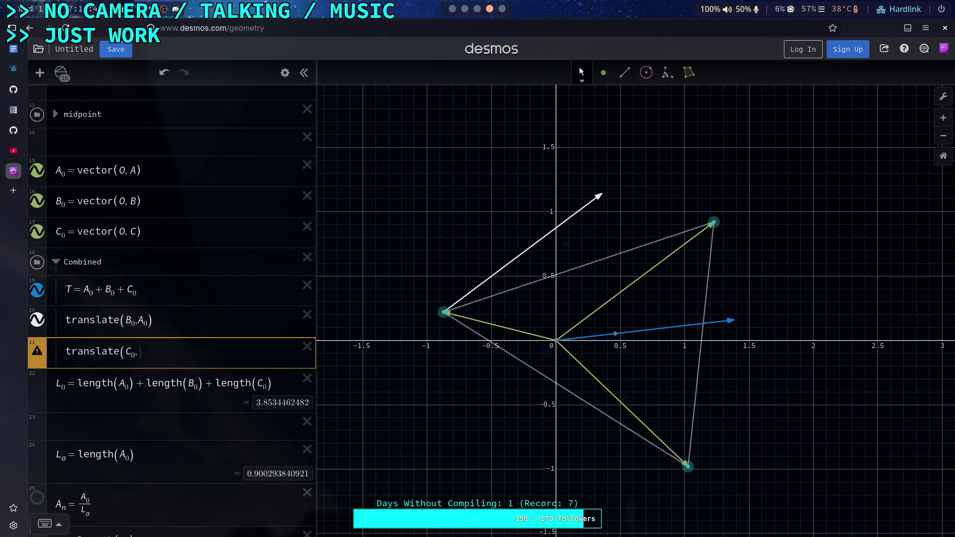
type("transale")
key("BackSpace")
key("BackSpace")
key("BackSpace")
type("la")
key("BackSpace")
key("BackSpace")
key("BackSpace")
type("A_0")
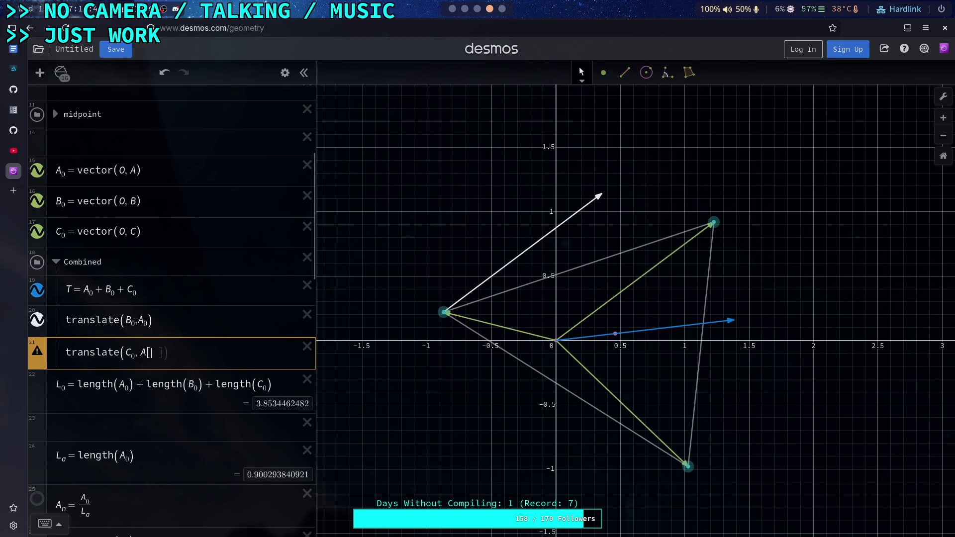
type("+B_0")
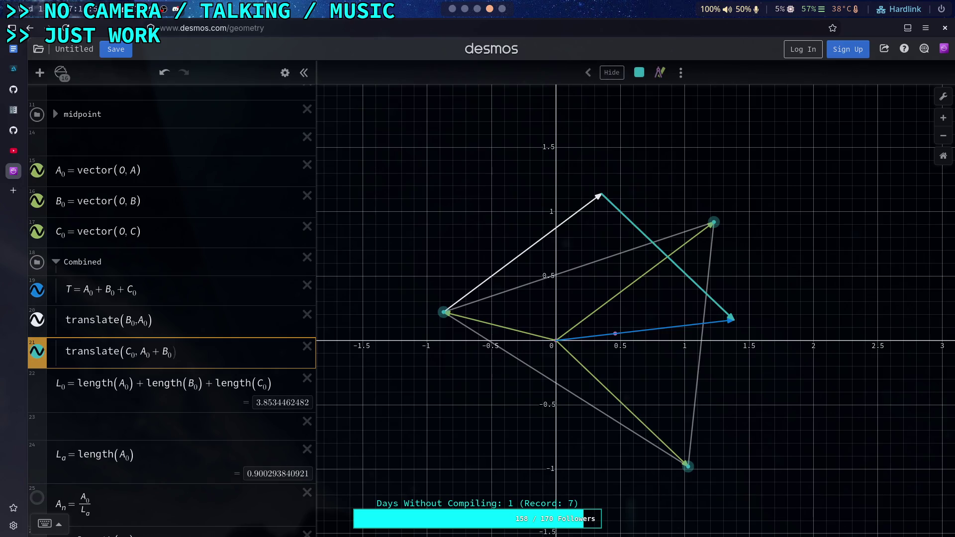
type(")")
left_click(138, 320)
key("BackSpace")
type(",")
left_click(197, 347)
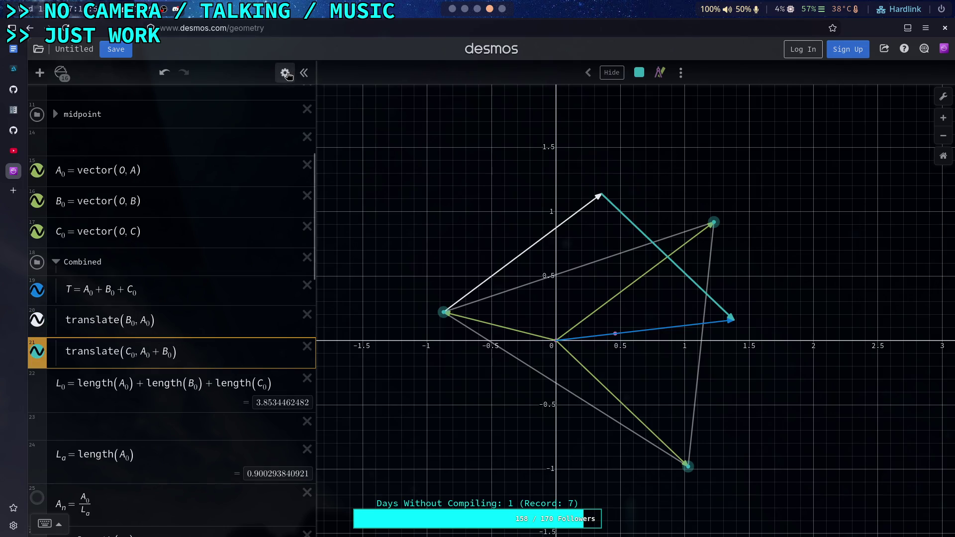
left_click(285, 72)
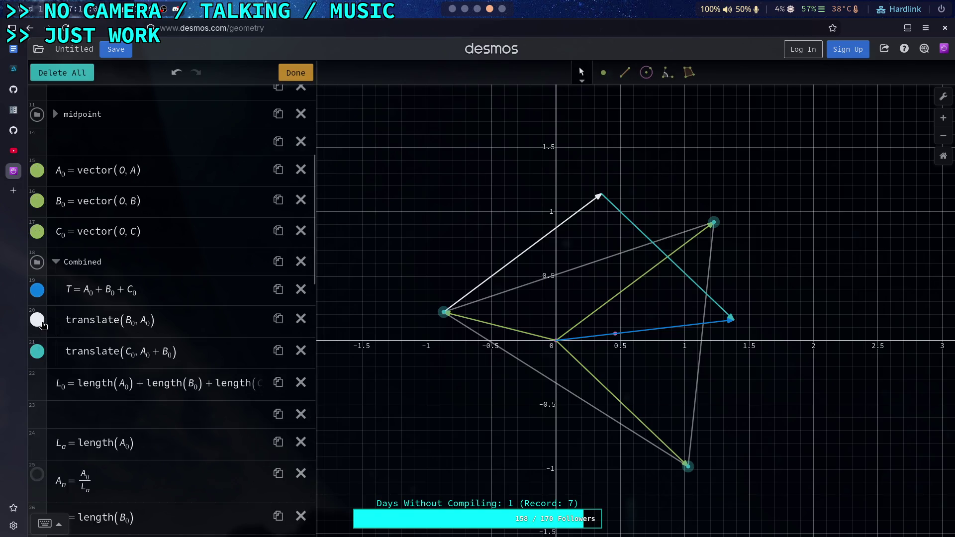
Make the translated C₀ arrow white like the B₀ one
left_click(37, 352)
left_click(147, 413)
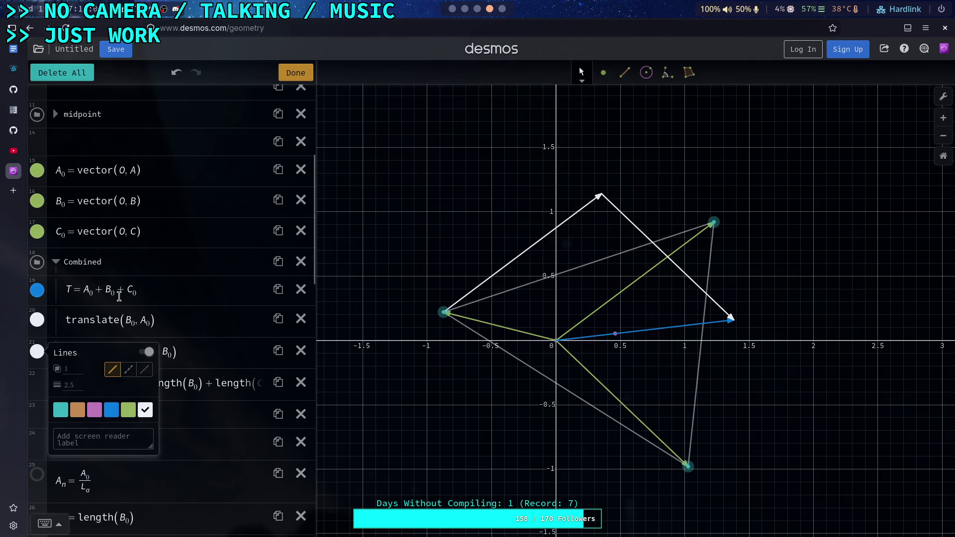
left_click(141, 287)
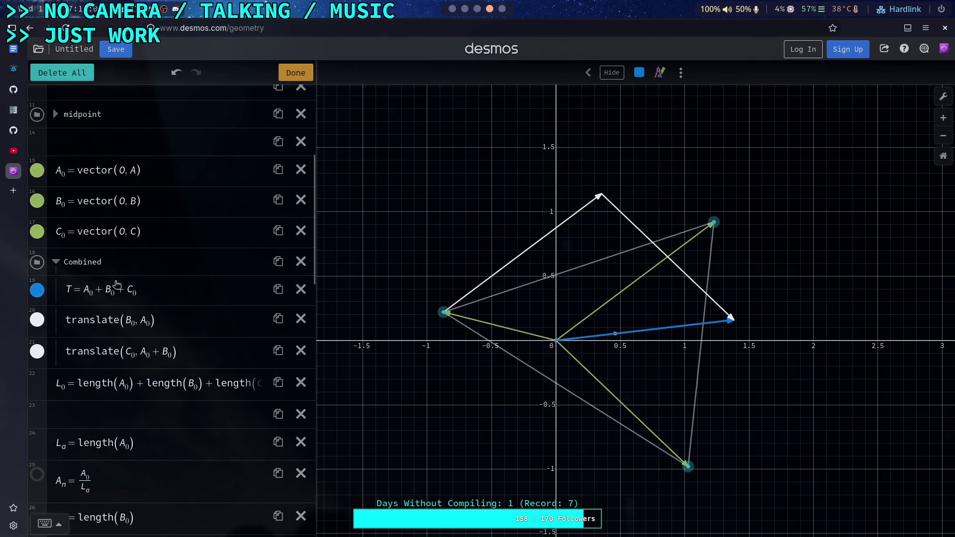
left_click(171, 289)
Add a new A_0 expression directly below T
key("Return")
type("A_0")
left_click(172, 286)
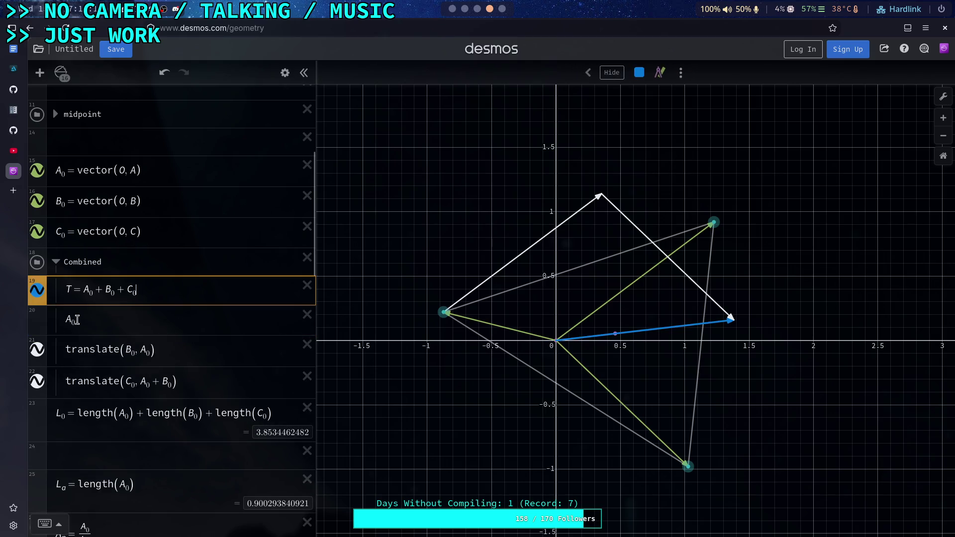
Change the A₀ line to translate(A₀, O, O) so A₀ is drawn from the origin
left_click(65, 321)
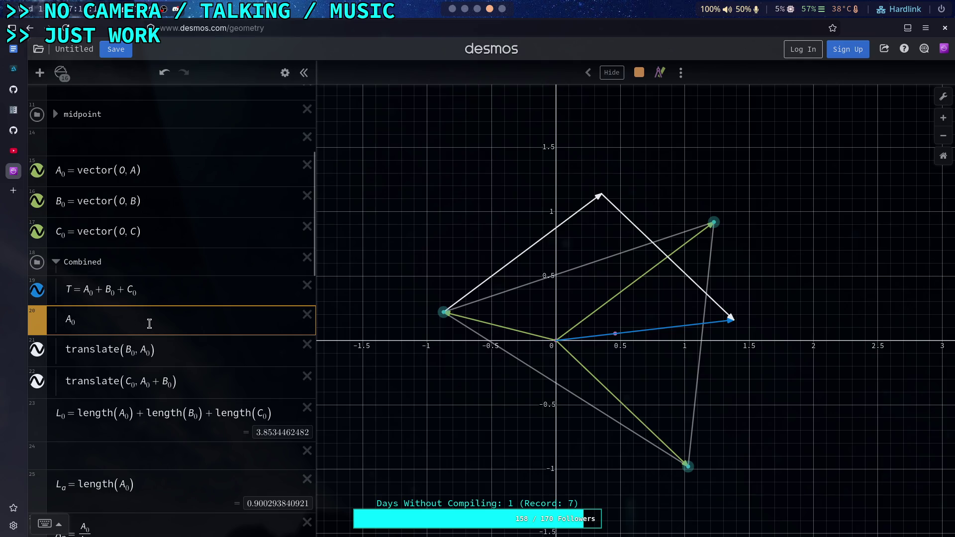
type("translate")
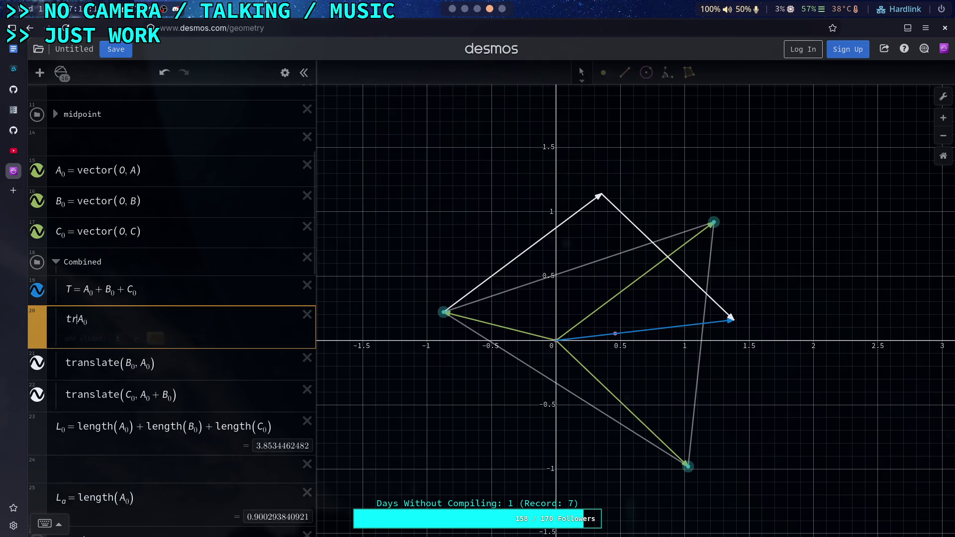
type("(")
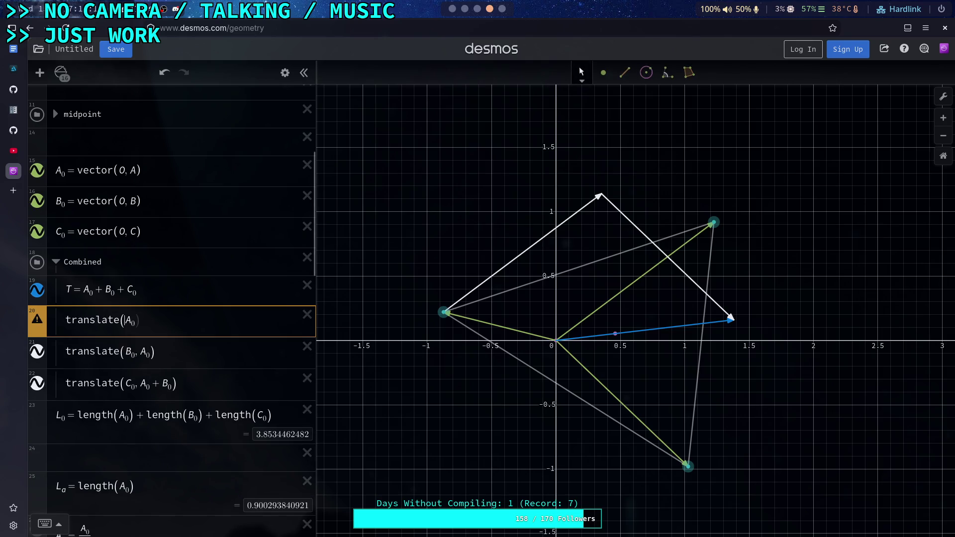
key("Right")
type("O")
scroll(132, 274, "up", 5)
scroll(142, 293, "down", 4)
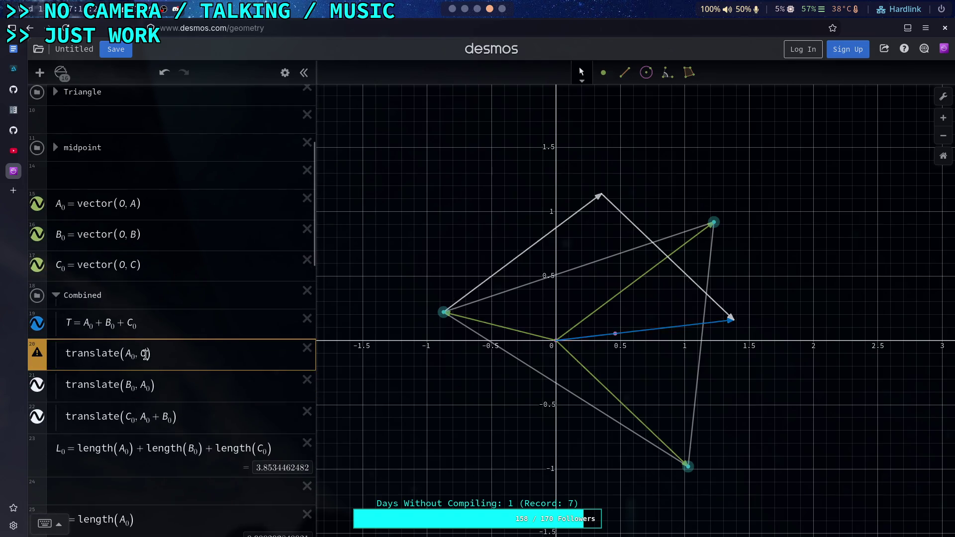
type(", 0")
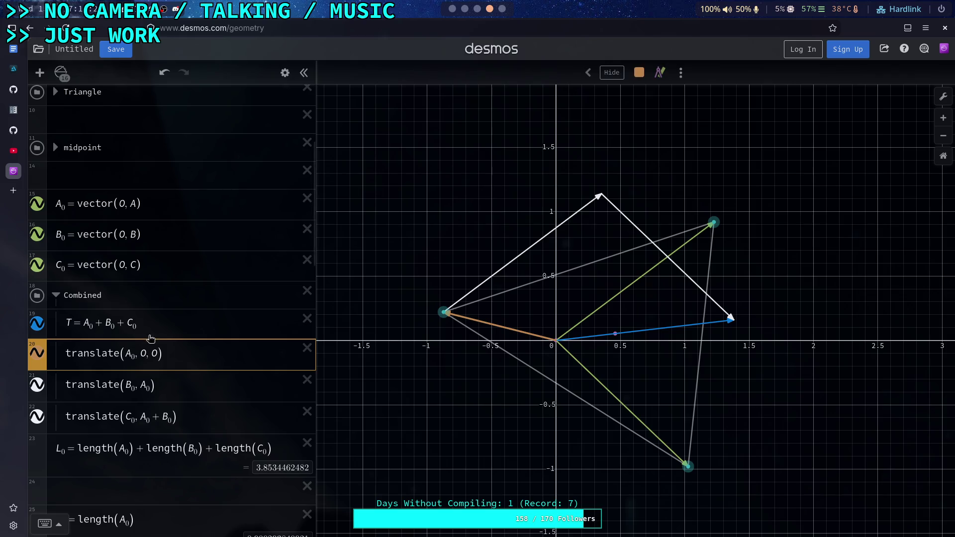
left_click(147, 323)
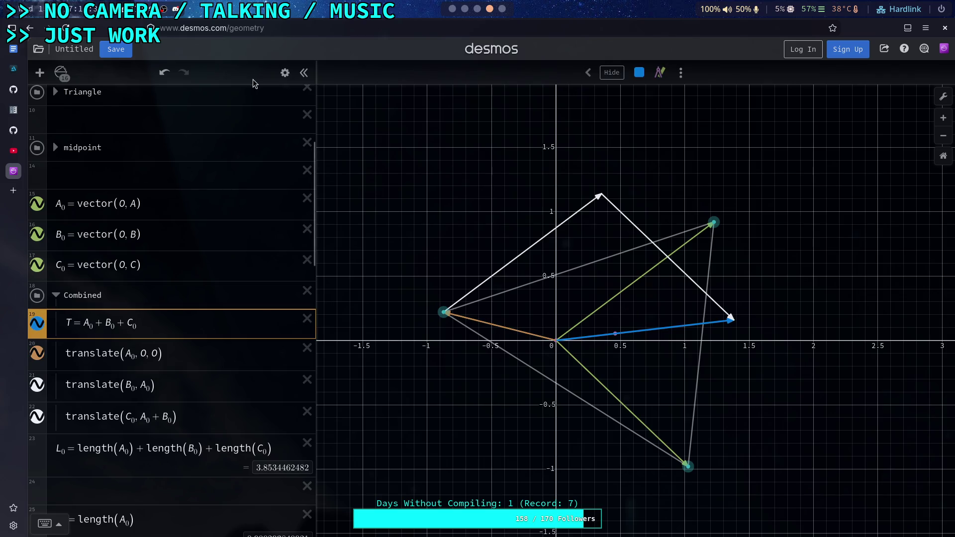
left_click(285, 72)
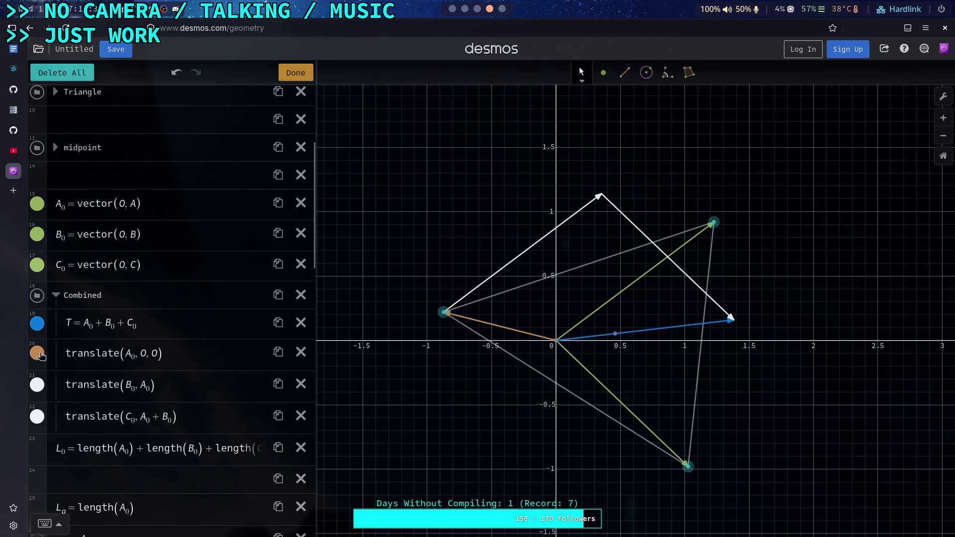
Make the A₀ chain arrow white
left_click(38, 353)
left_click(145, 411)
left_click(206, 323)
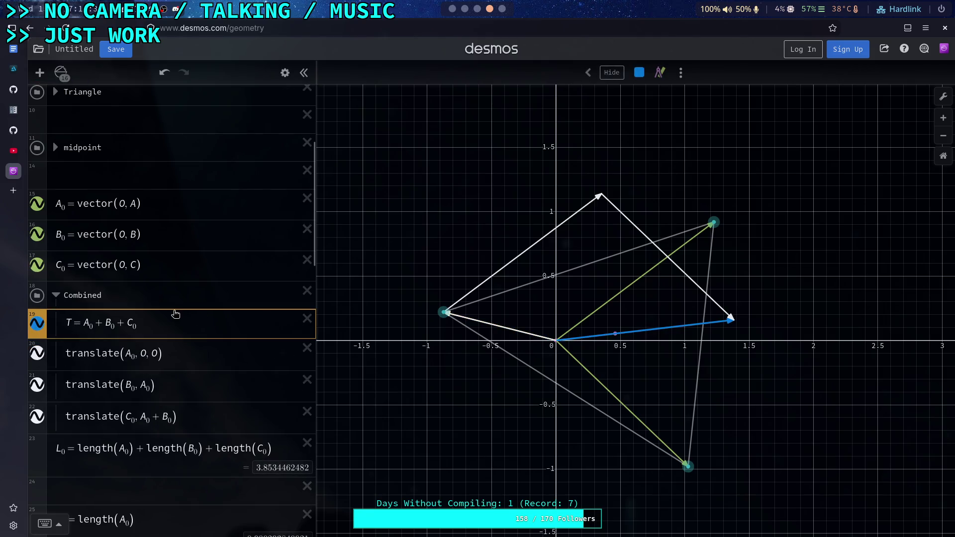
Hide the original green A₀, B₀, C₀ vectors, leaving the white chain and blue T
scroll(164, 311, "up", 5)
left_click(38, 329)
left_click(38, 359)
left_click(37, 390)
scroll(169, 352, "down", 4)
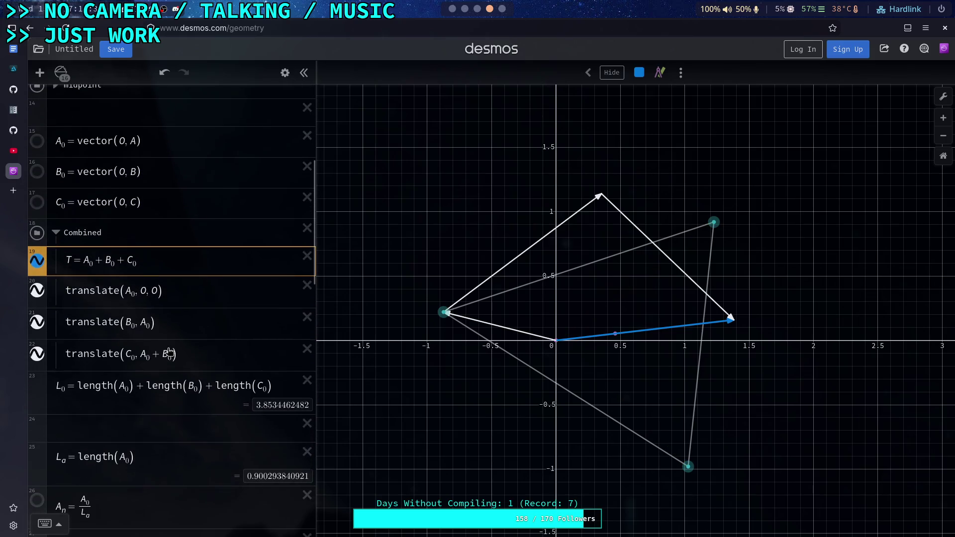
left_click(197, 358)
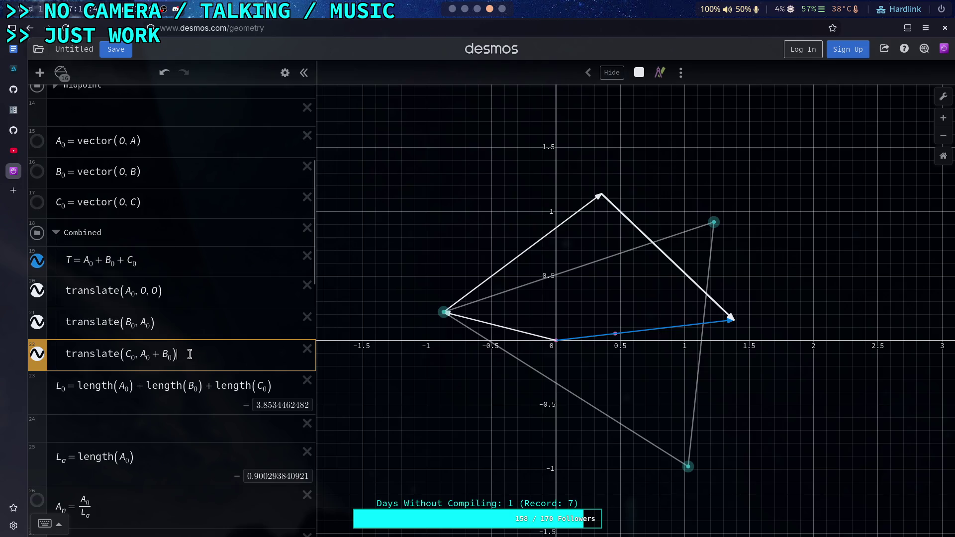
scroll(190, 355, "down", 3)
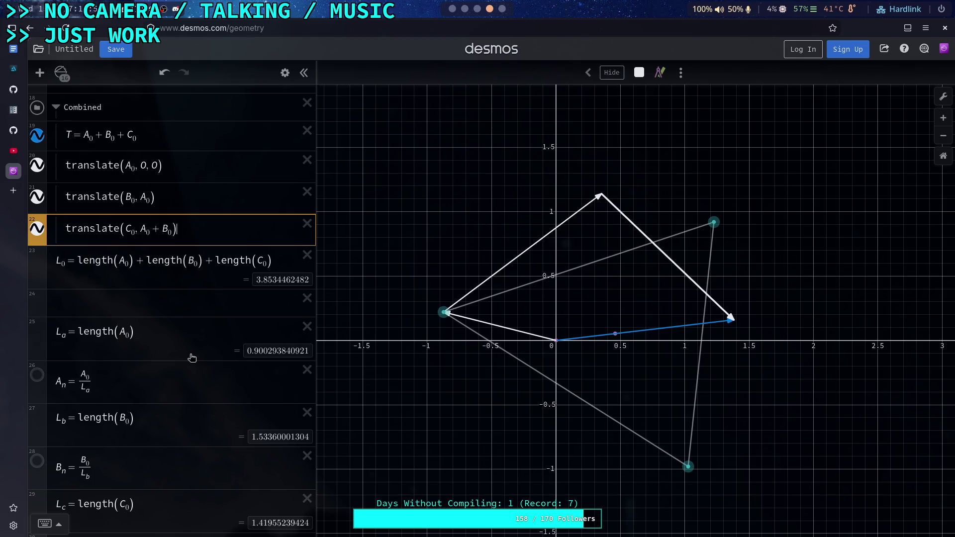
scroll(192, 357, "down", 2)
scroll(183, 352, "up", 3)
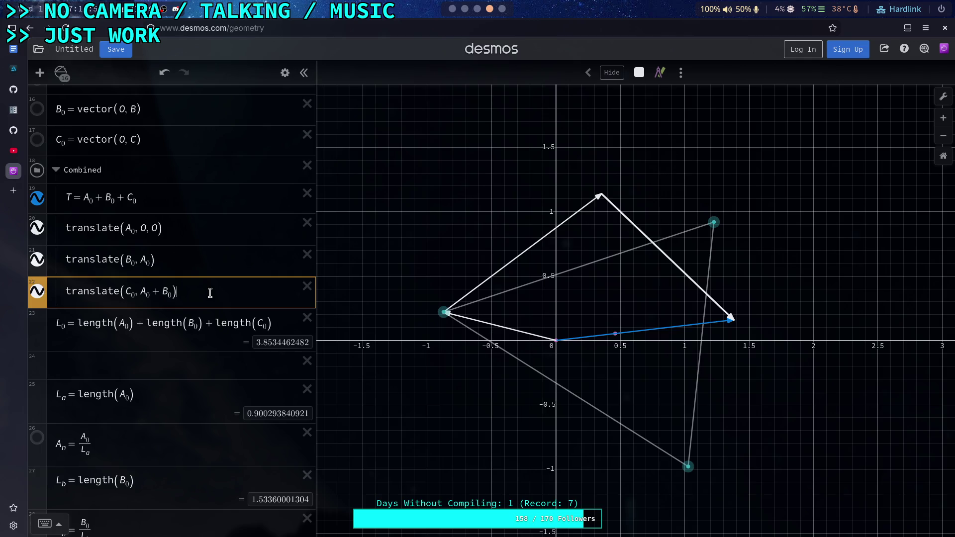
scroll(212, 295, "up", 1)
scroll(213, 296, "down", 5)
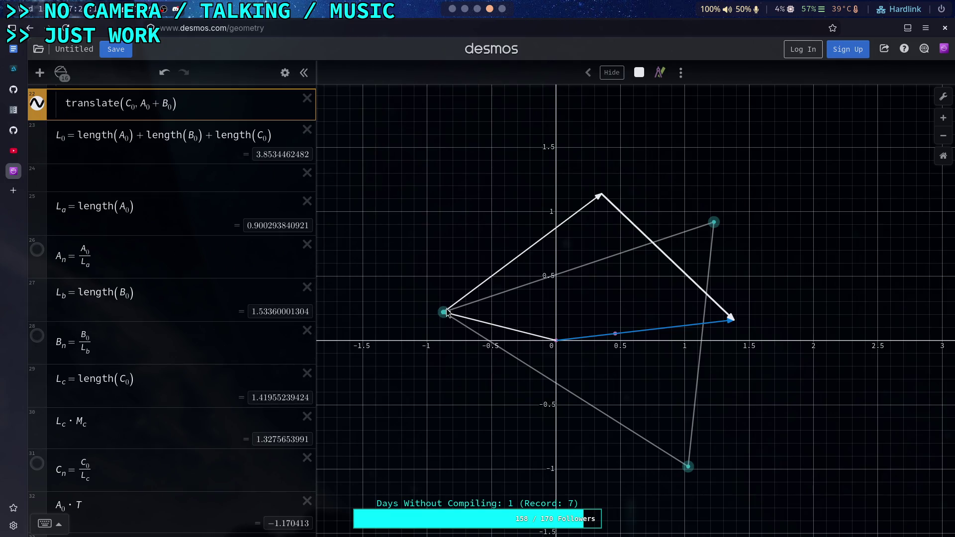
Undo the drag of point A, returning it to (−0.873, 0.22), and review its style options
left_click_drag(447, 312, 406, 294)
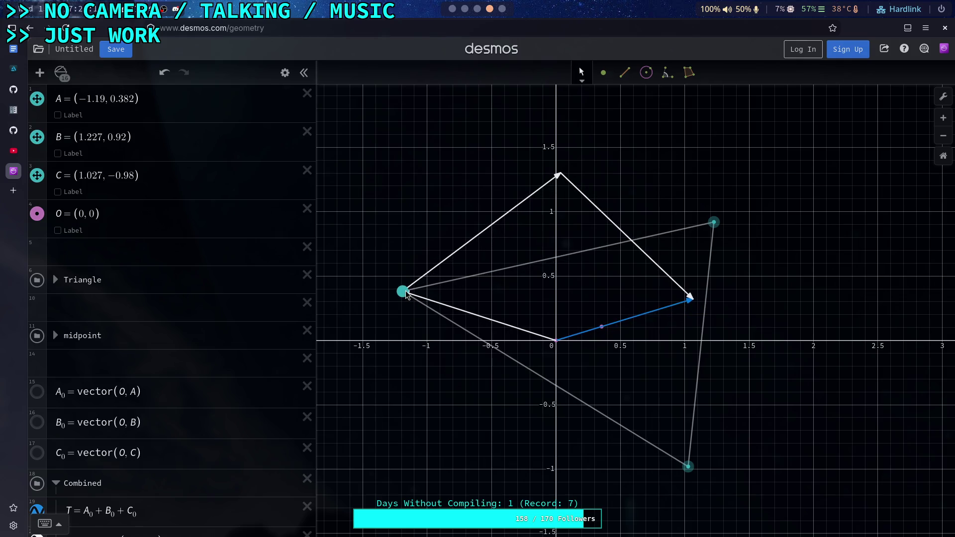
key("ctrl+z")
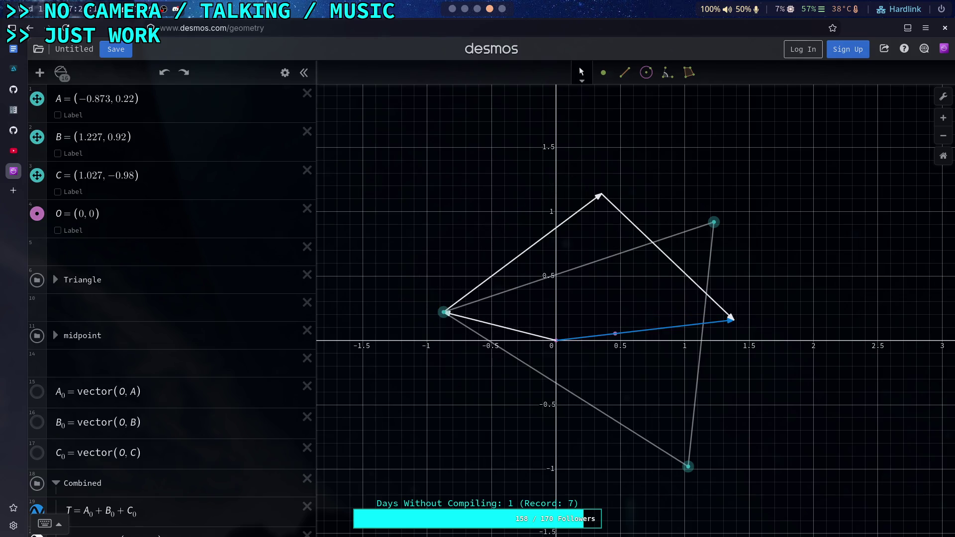
left_click(284, 73)
left_click(43, 102)
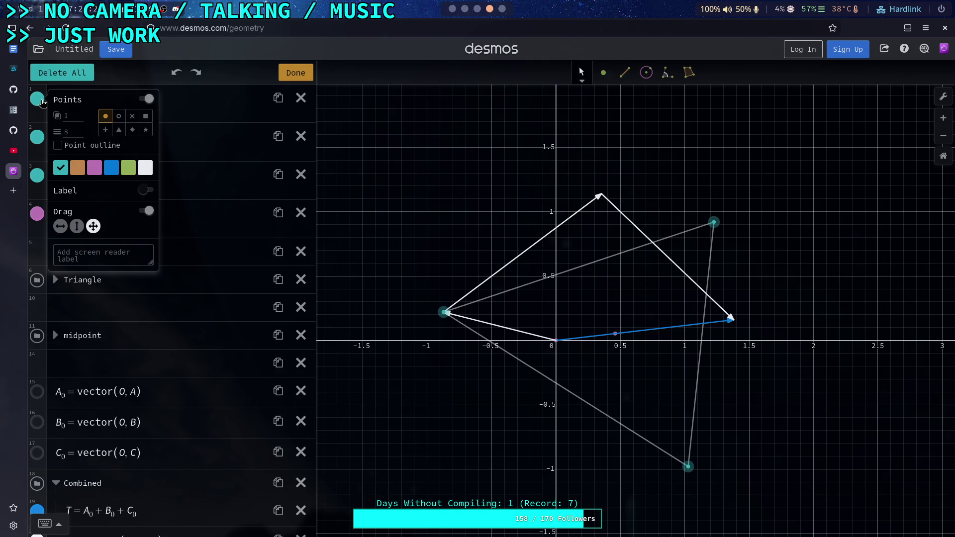
left_click(43, 102)
left_click(296, 72)
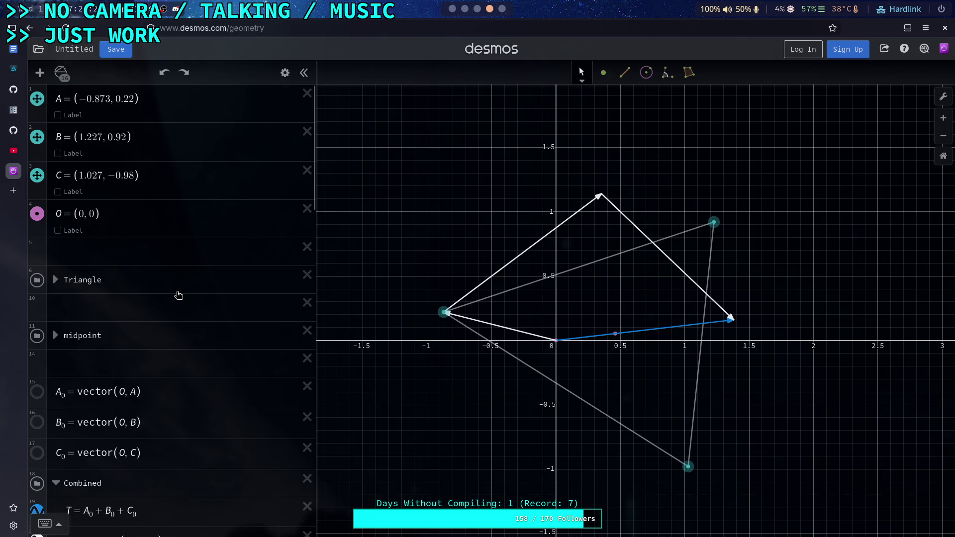
scroll(177, 294, "down", 5)
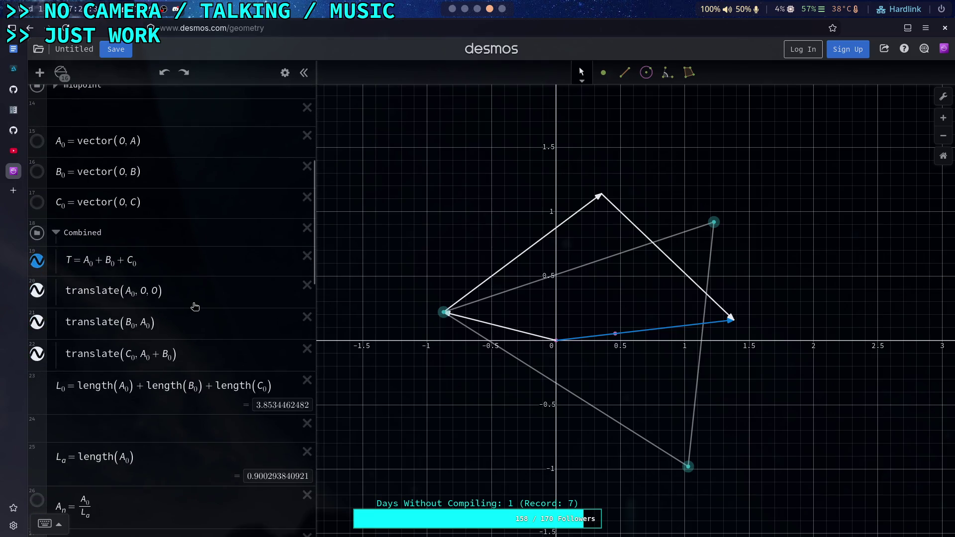
Move the Combined folder down below the C1 = C0·Mc definition
scroll(195, 306, "down", 2)
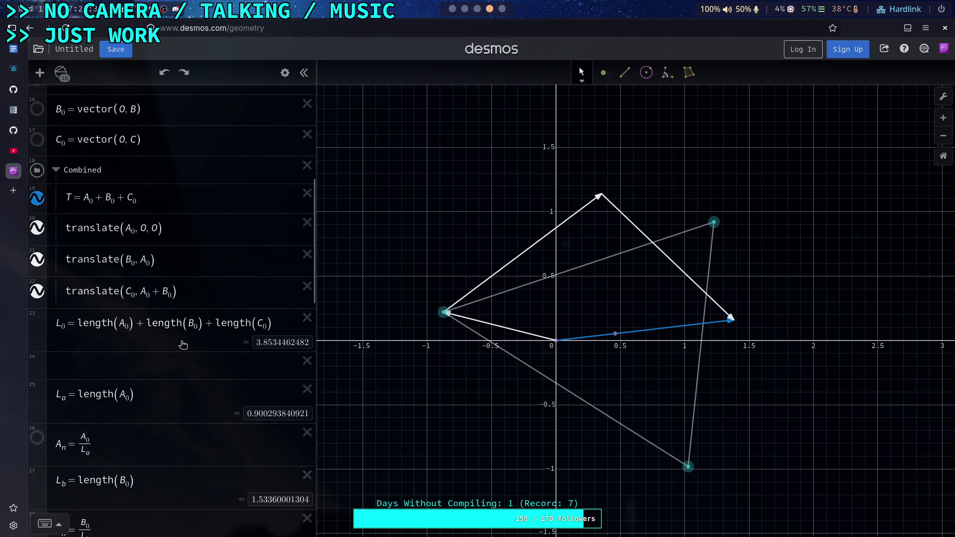
left_click(143, 366)
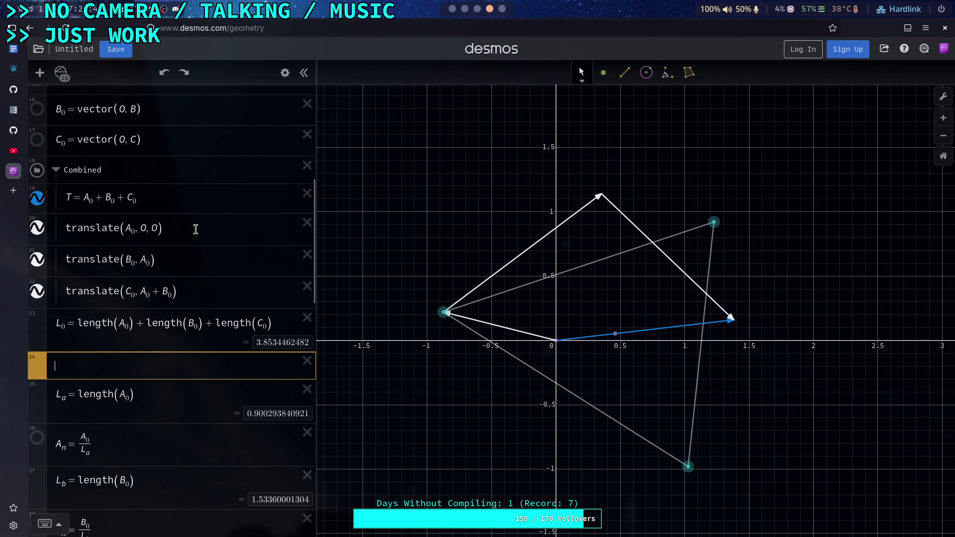
left_click(134, 232)
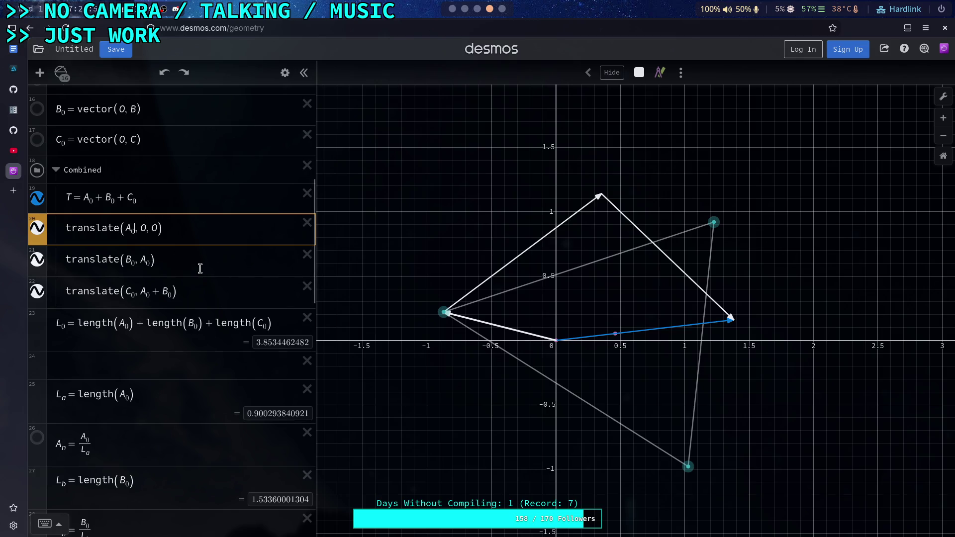
scroll(193, 329, "down", 15)
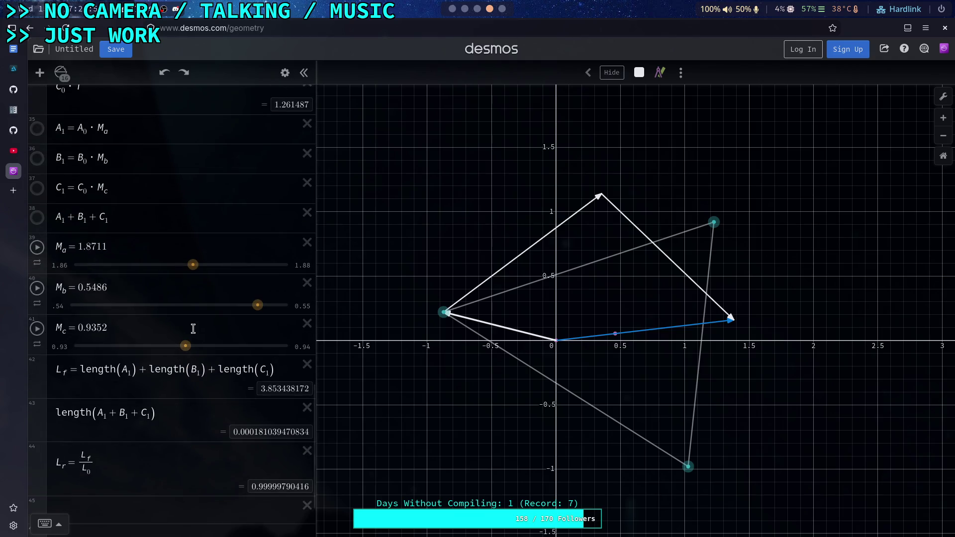
scroll(193, 328, "up", 5)
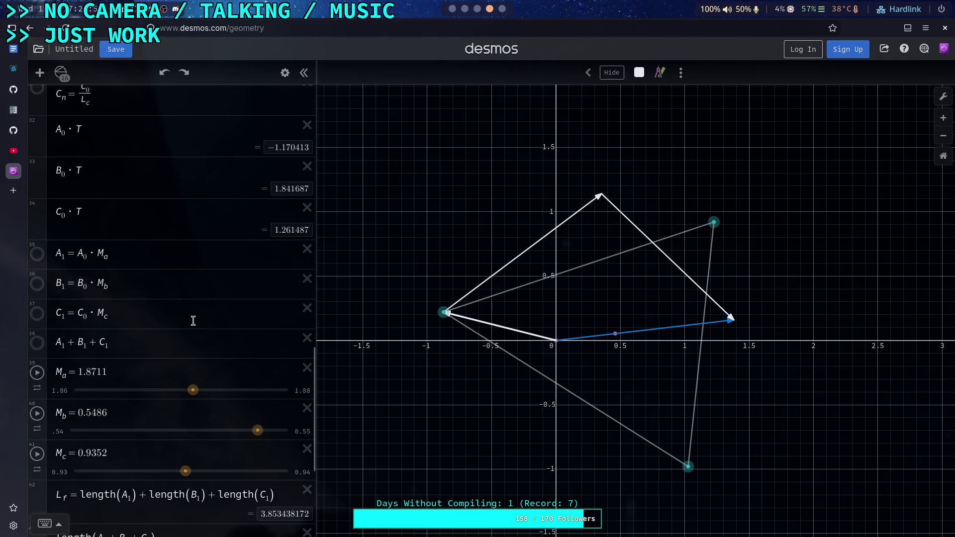
scroll(193, 322, "up", 15)
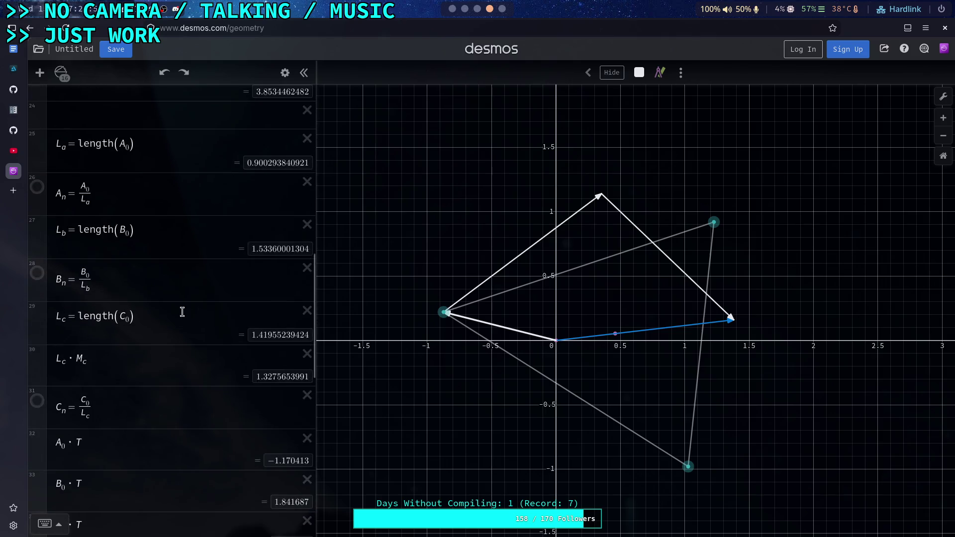
scroll(137, 300, "up", 2)
scroll(123, 295, "down", 3)
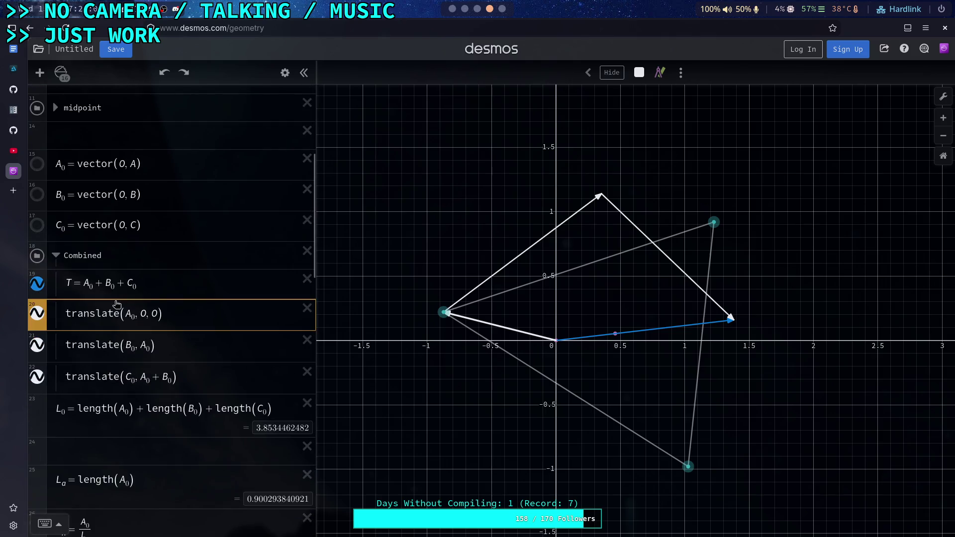
mouse_move(41, 251)
left_mouse_down()
mouse_move(38, 486)
mouse_move(88, 420)
left_mouse_up()
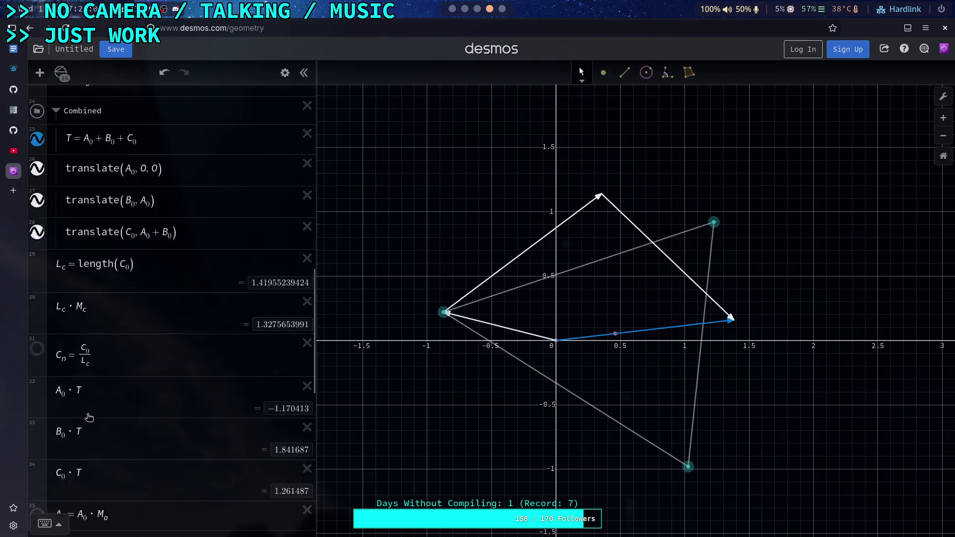
scroll(41, 180, "up", 1)
left_click_drag(72, 353, 66, 521)
scroll(101, 298, "down", 10)
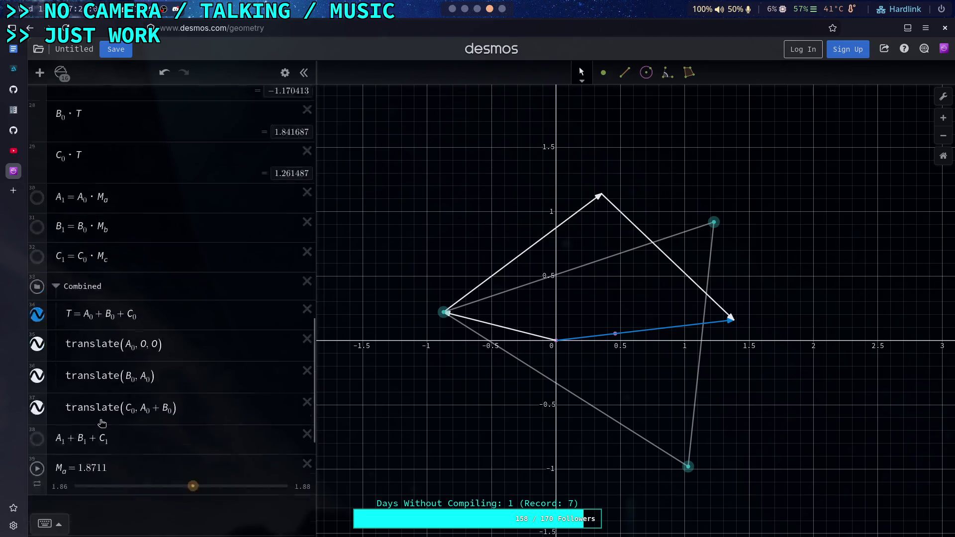
scroll(102, 252, "up", 1)
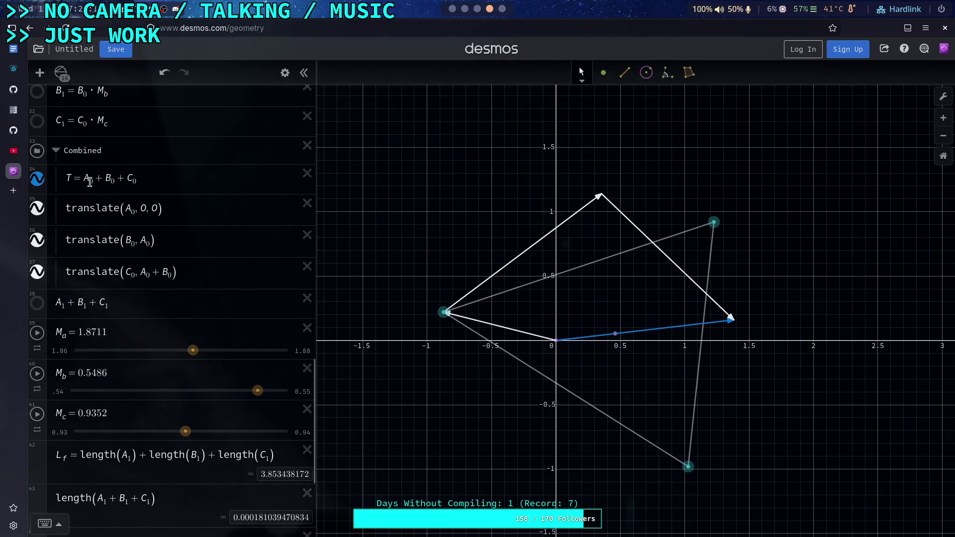
Duplicate the Combined folder
left_click(89, 183)
left_click(178, 175)
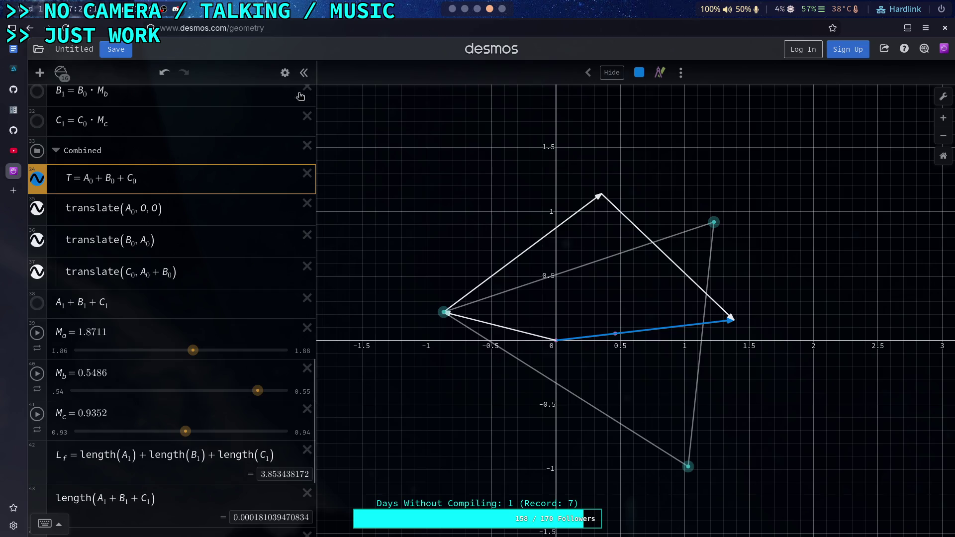
left_click(285, 73)
left_click(278, 149)
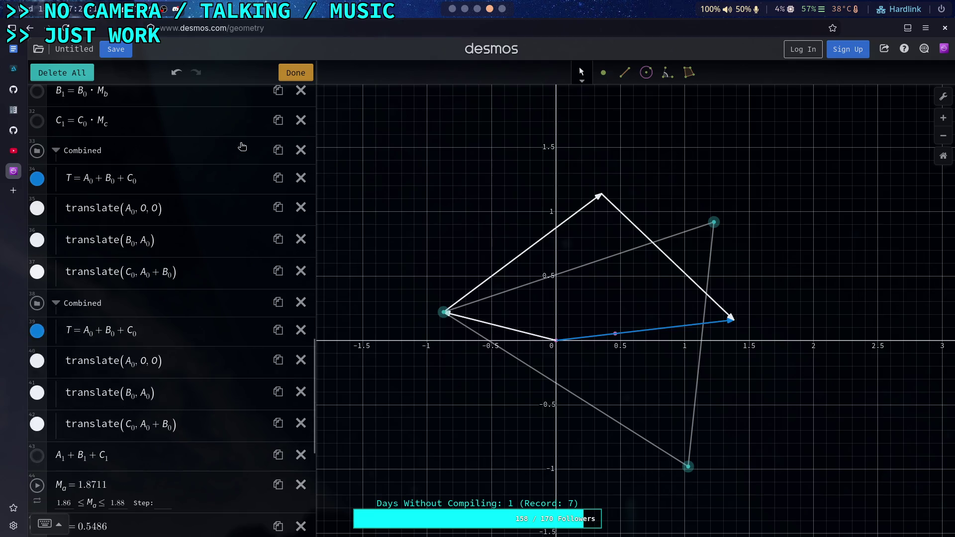
Collapse the first Combined folder and rename the duplicate to 'Scaled'
left_click(296, 72)
left_click(59, 155)
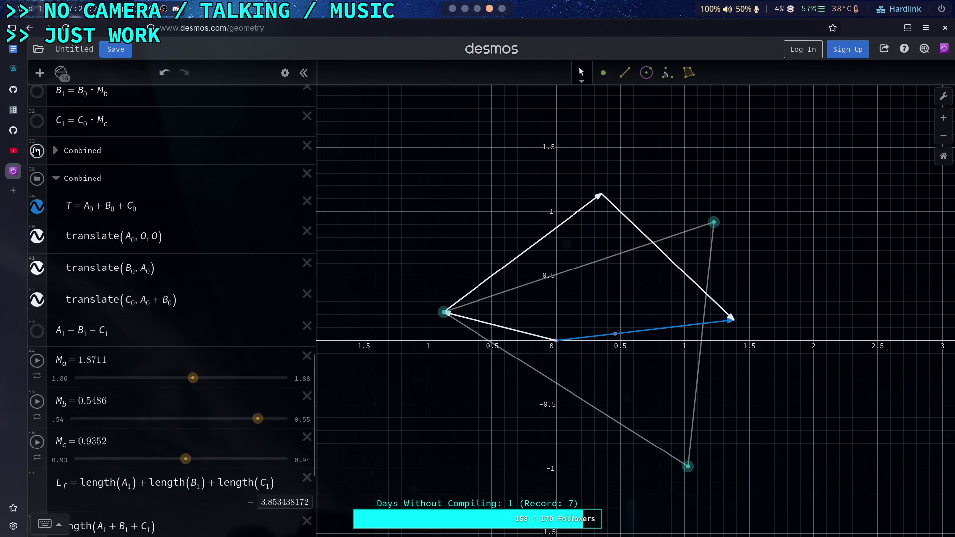
double_click(94, 180)
left_click(64, 185)
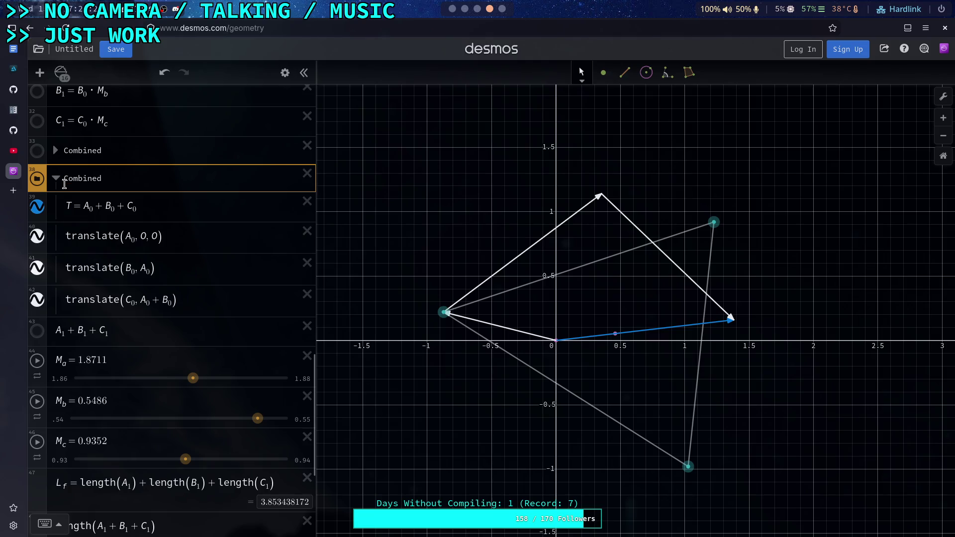
left_click_drag(66, 180, 103, 180)
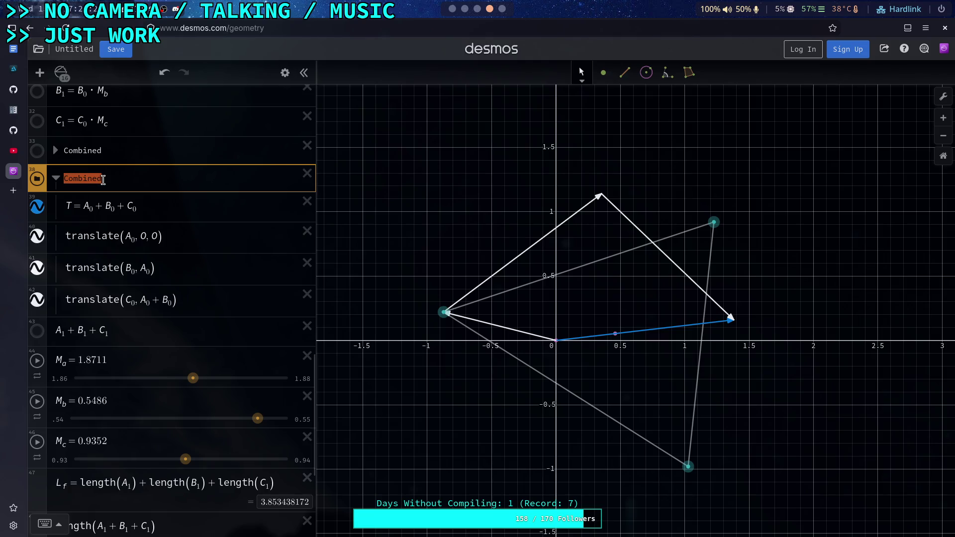
type("Scal")
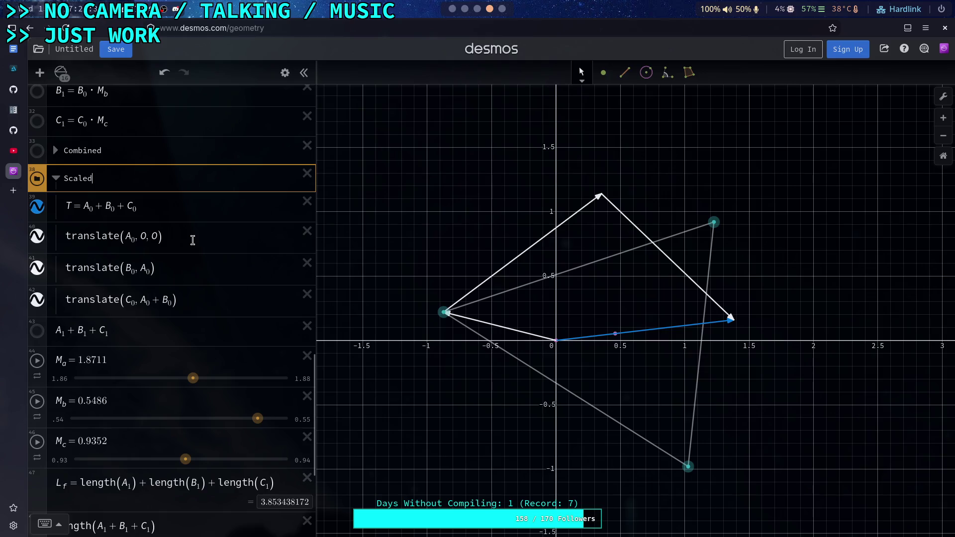
left_click(192, 237)
scroll(192, 305, "down", 2)
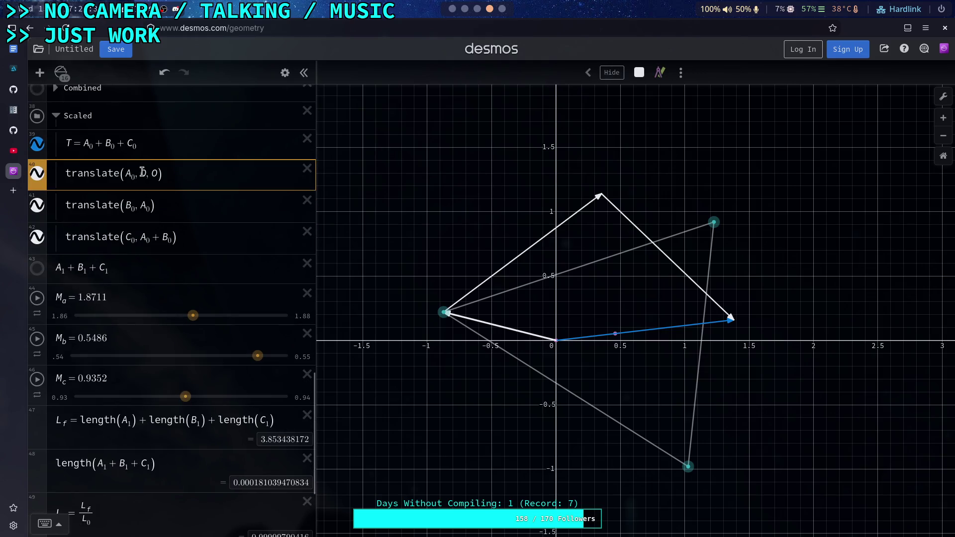
Change the first two translations to translate(A₁, 0, 0) and translate(B₁, A₁)
key("BackSpace")
type("1")
left_click(162, 201)
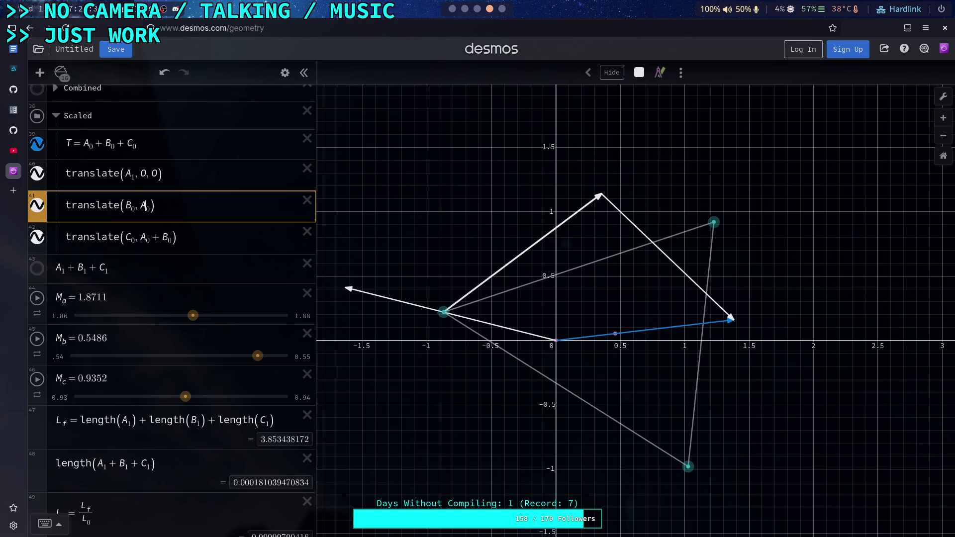
left_click(170, 238)
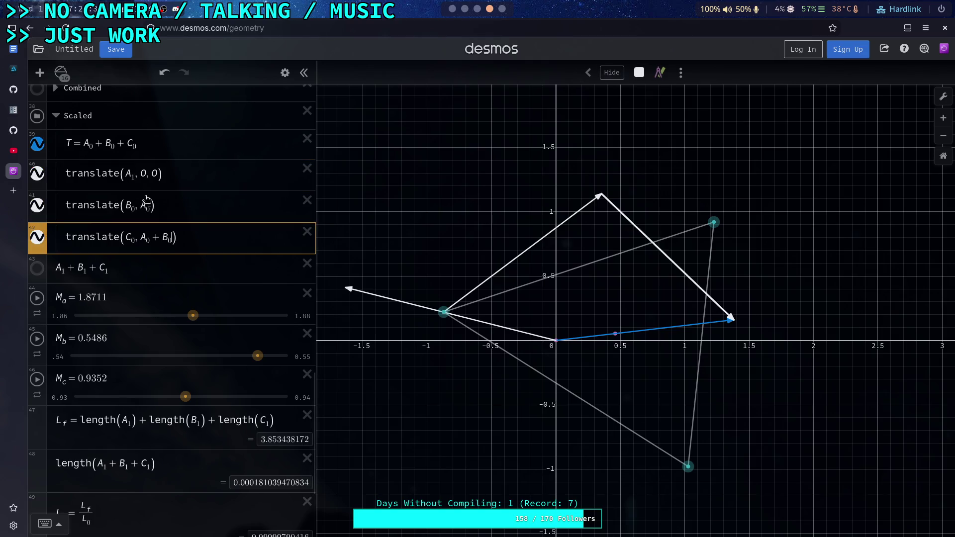
left_click(135, 208)
key("BackSpace")
type("1")
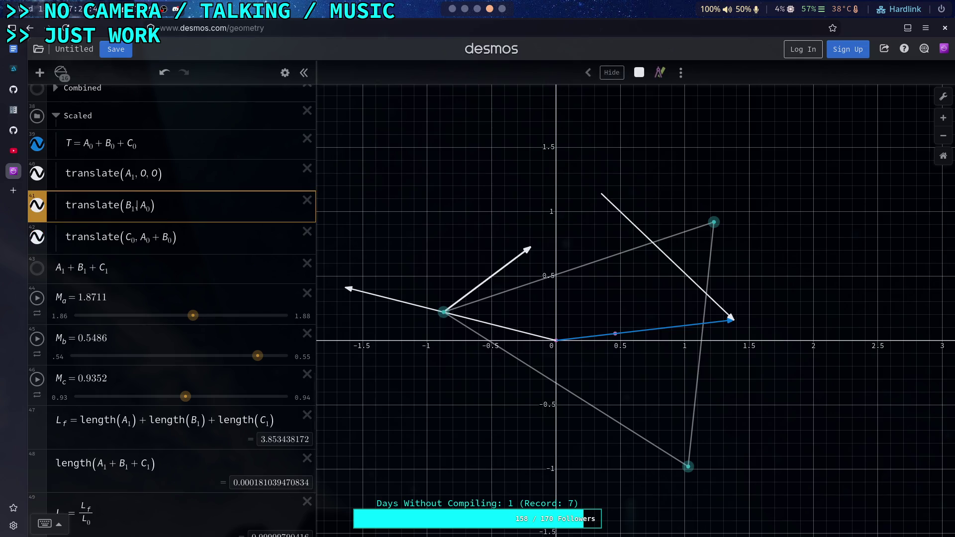
key("BackSpace")
type("1")
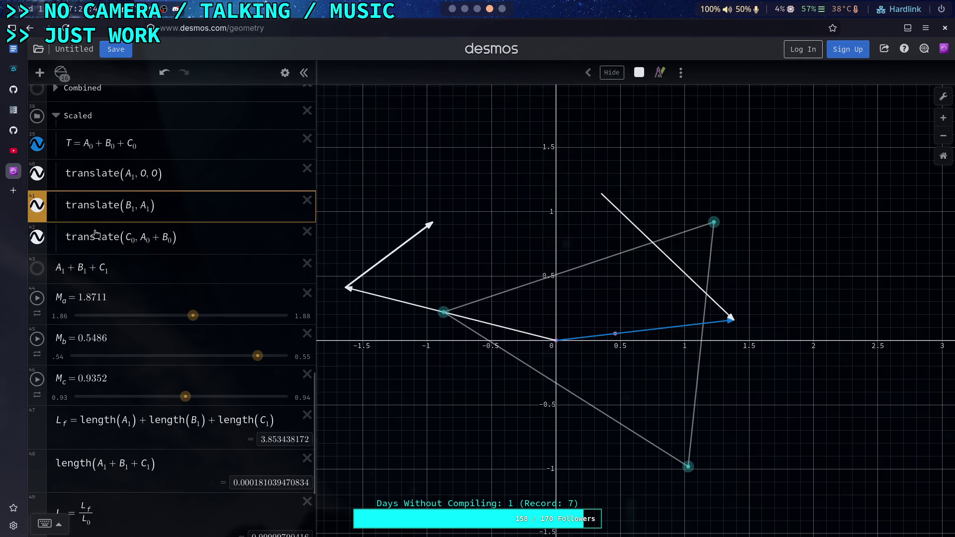
Change the third translation to translate(C₁, A₁ + B₁), closing the chain at the origin
left_click(134, 240)
key("BackSpace")
type("1")
key("BackSpace")
type("1")
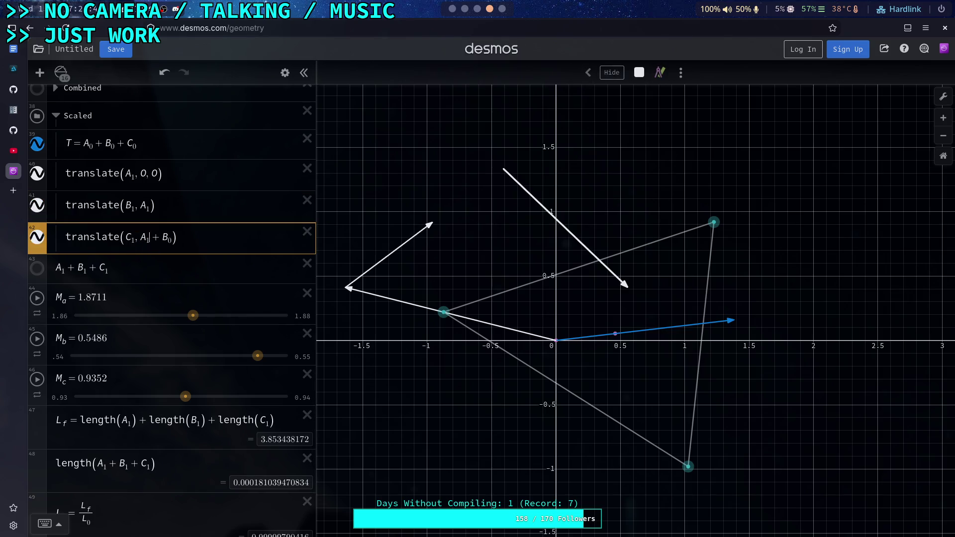
left_click(97, 269)
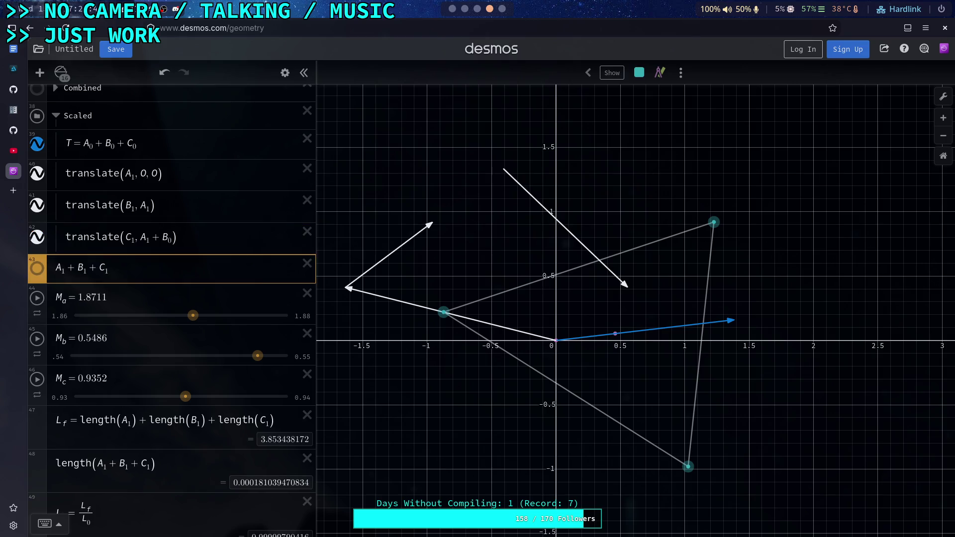
left_click(172, 243)
key("BackSpace")
type("1")
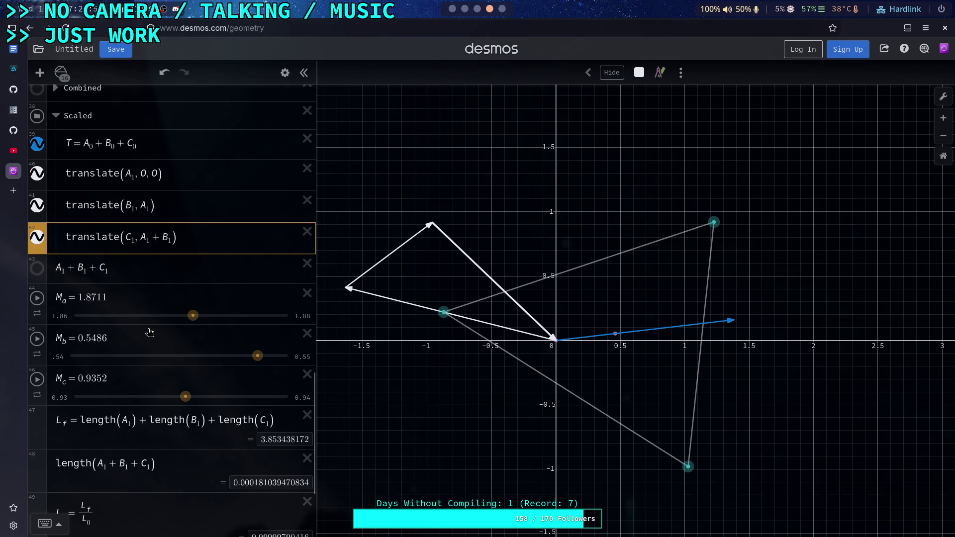
left_click(129, 267)
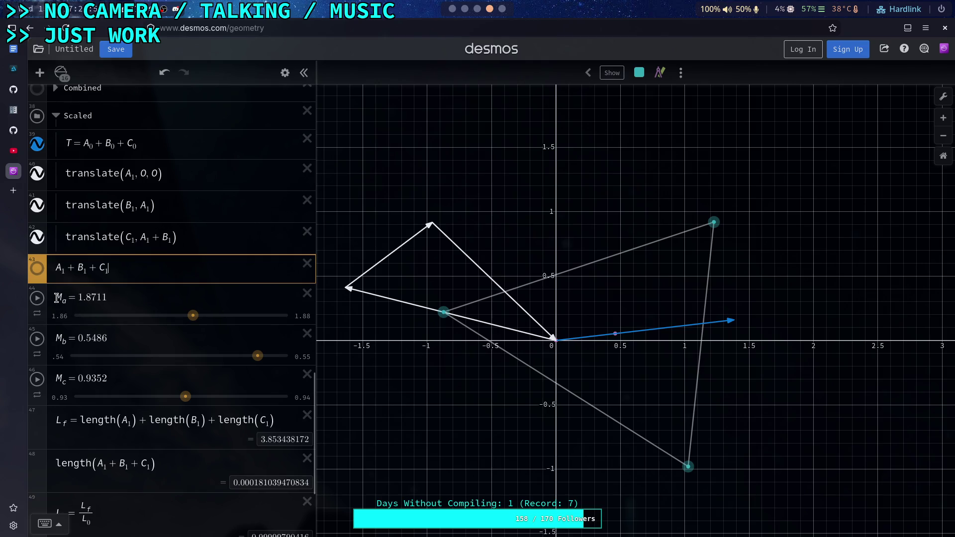
left_click(285, 73)
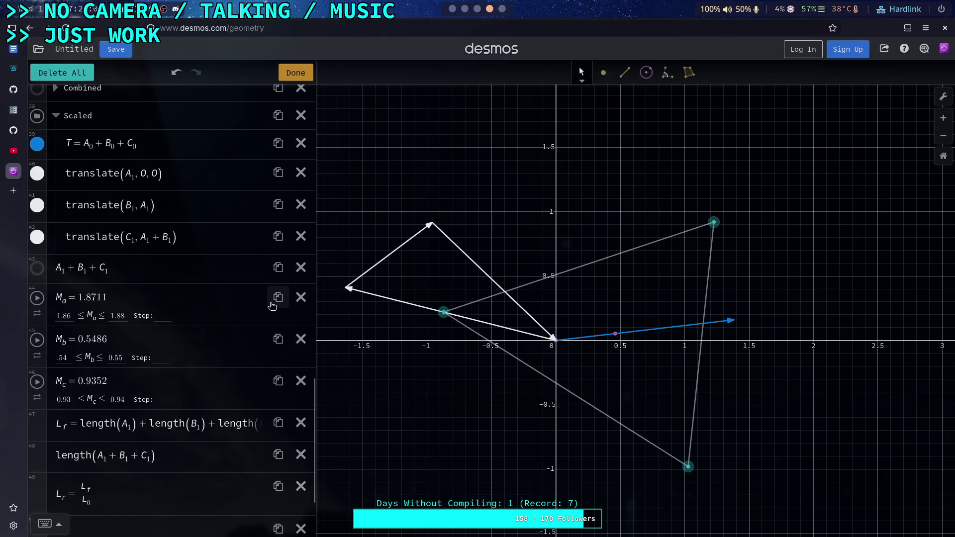
Rename the sliders M_a, M_b and M_c to M_a0, M_b0 and M_c0
left_click(296, 73)
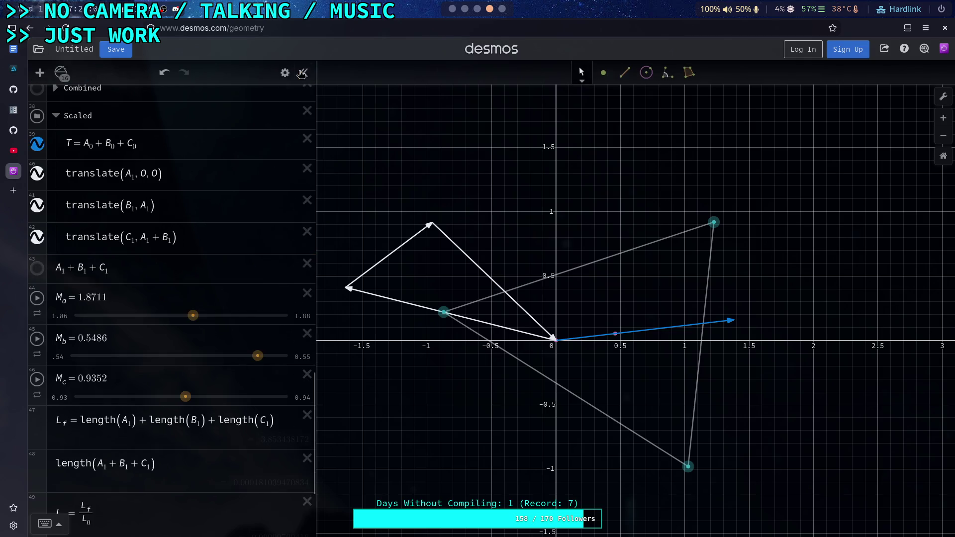
left_click(134, 297)
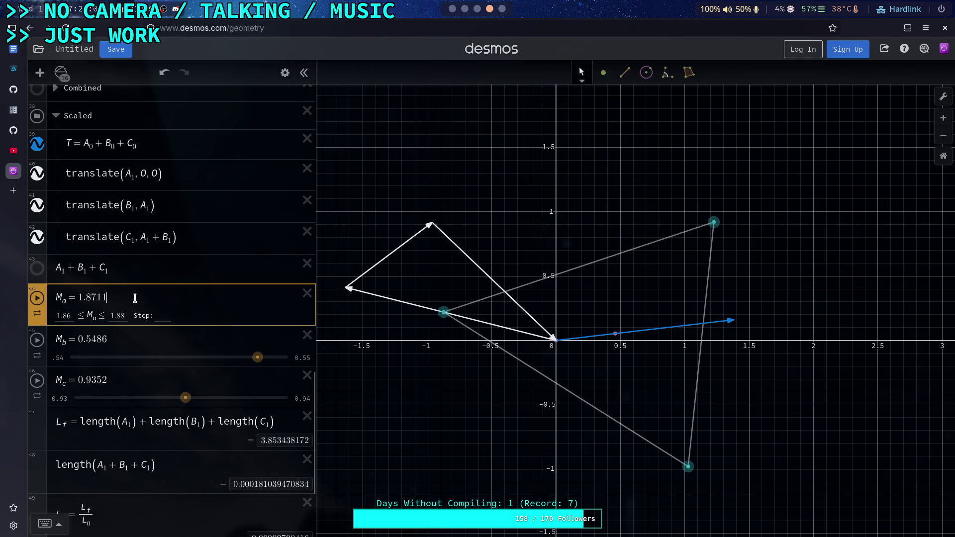
left_click(83, 302)
type("0")
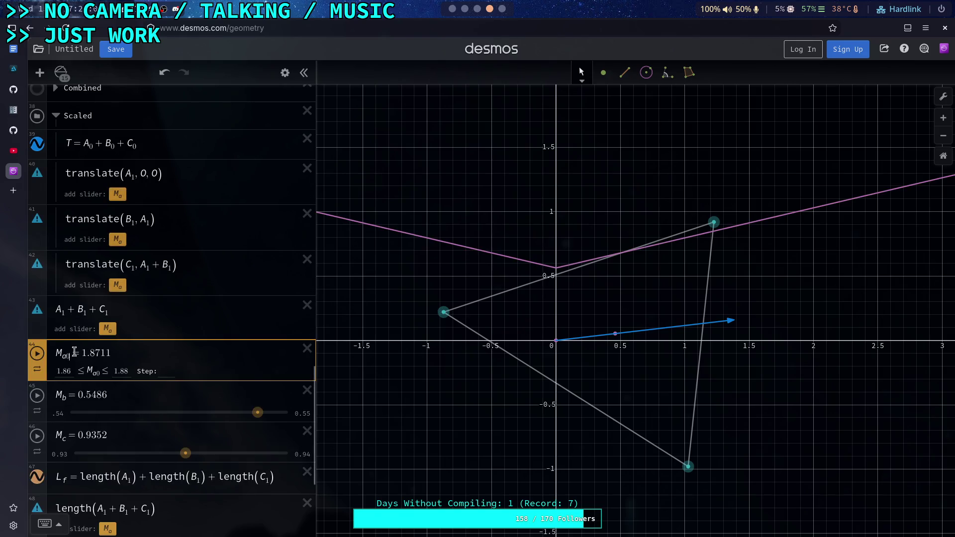
left_click(62, 397)
type("0")
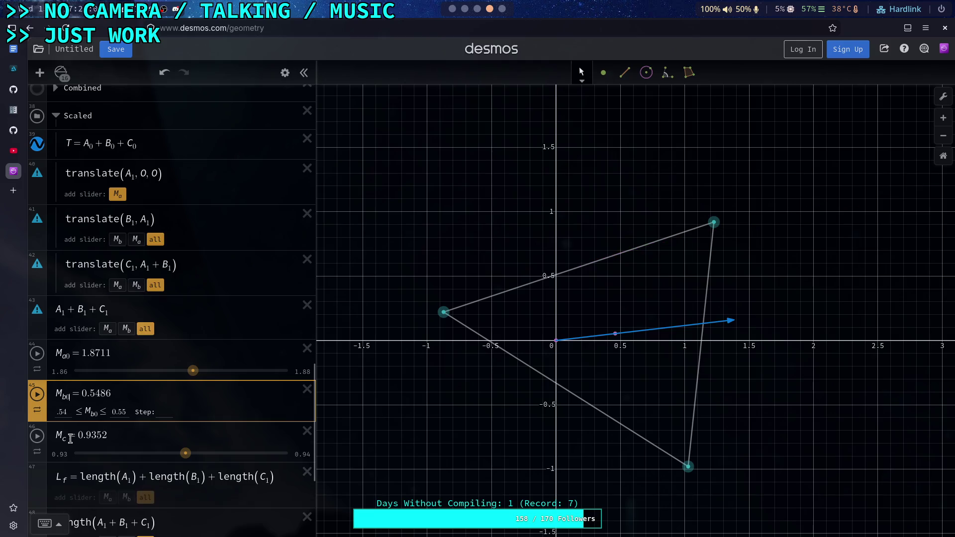
left_click(66, 437)
type("0")
Update the A1, B1 and C1 definitions to scale by M_a0, M_b0 and M_c0
scroll(130, 421, "down", 3)
scroll(70, 385, "up", 5)
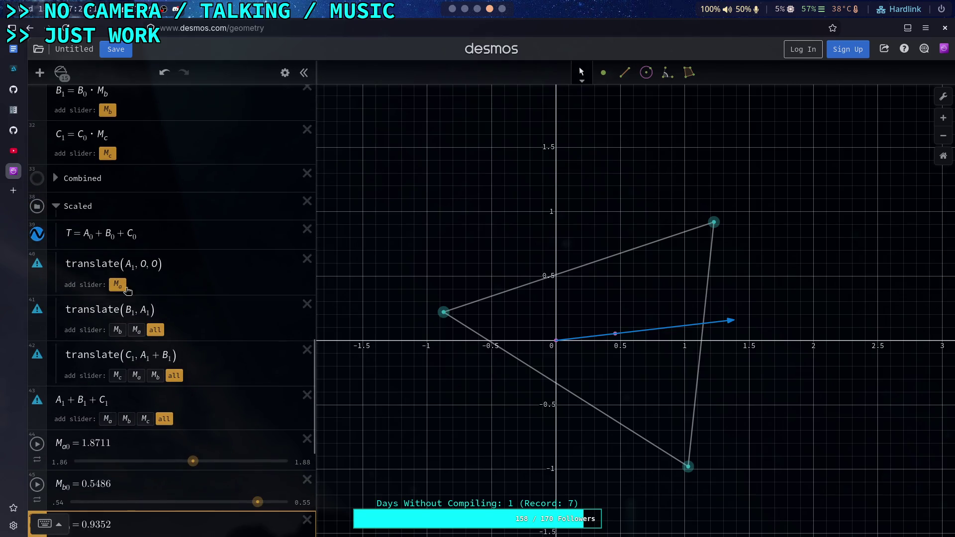
scroll(103, 298, "up", 4)
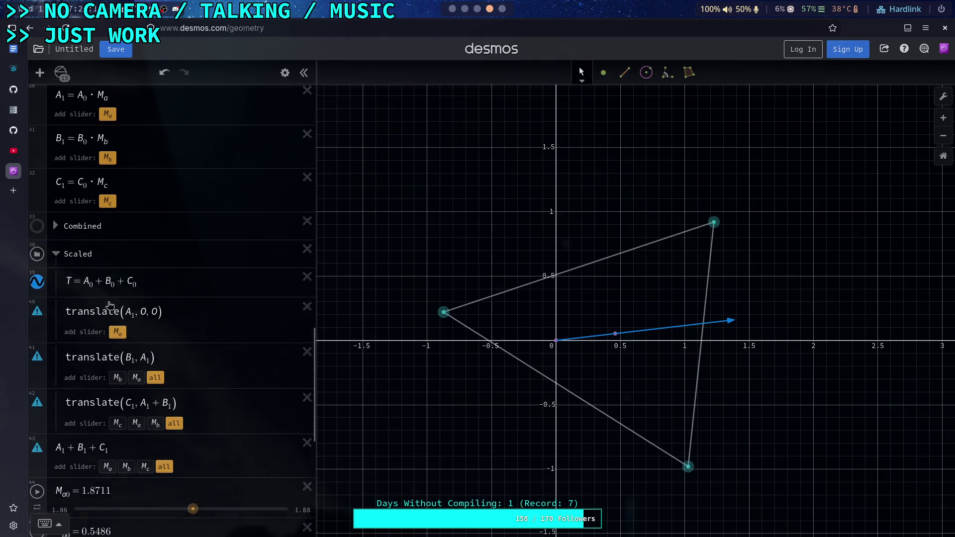
left_click(105, 222)
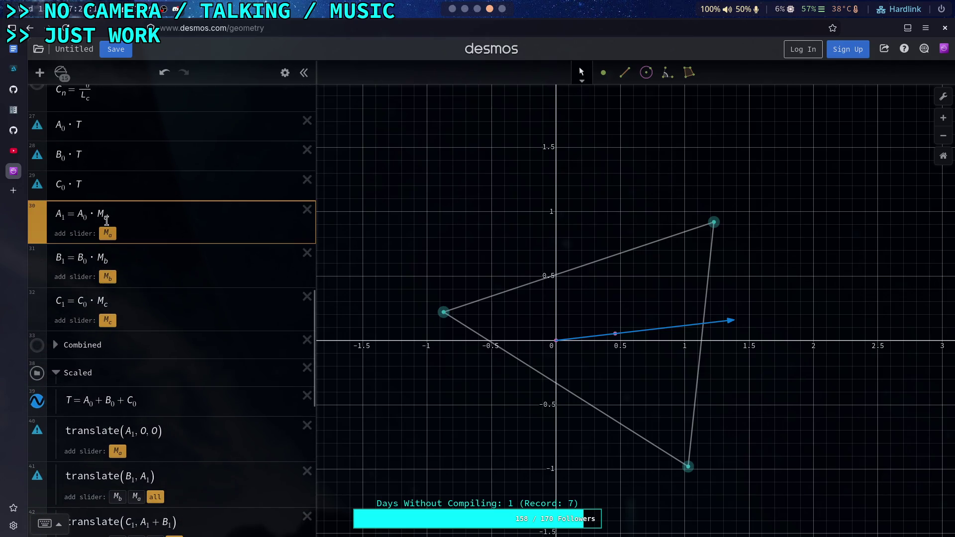
type("0")
left_click(112, 259)
type("0")
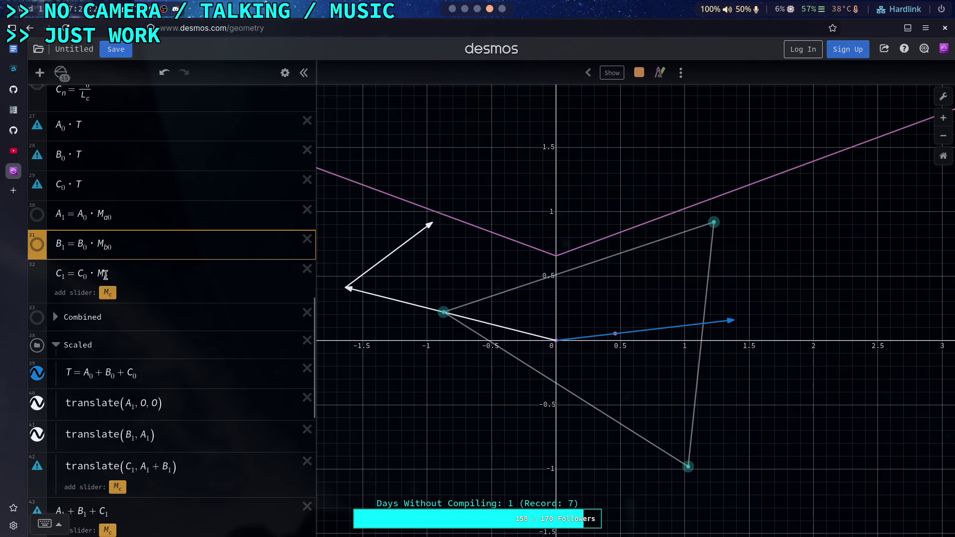
left_click(114, 288)
type("0")
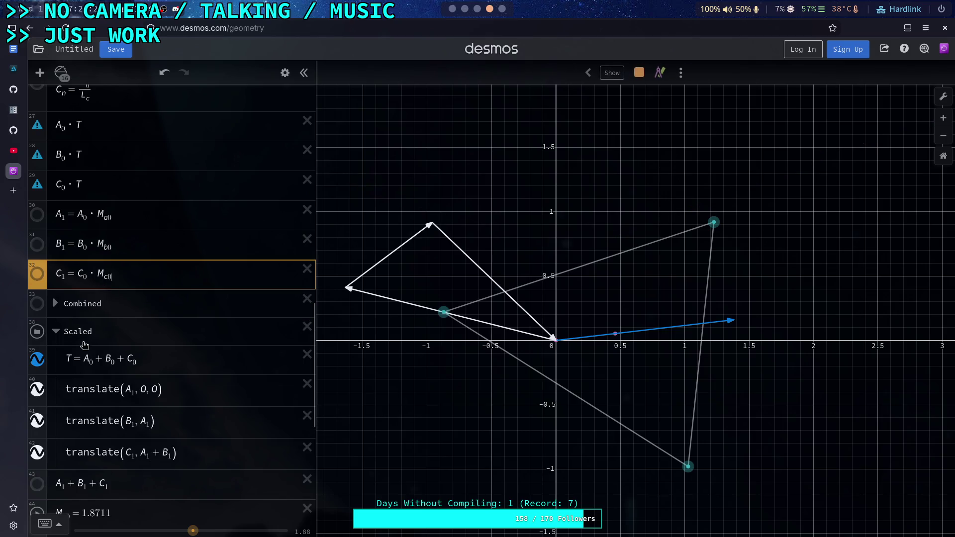
scroll(56, 204, "down", 3)
scroll(114, 298, "down", 3)
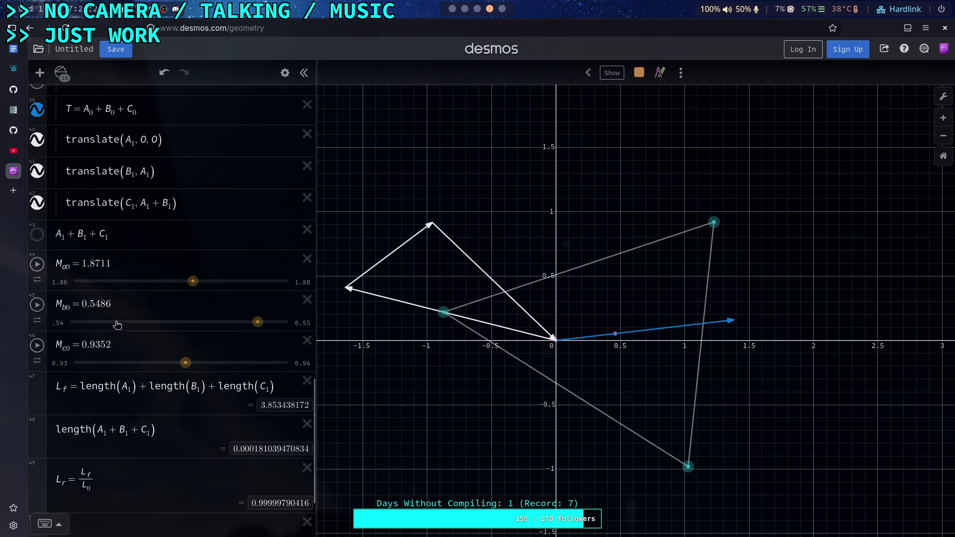
scroll(116, 328, "up", 7)
left_click(285, 73)
Duplicate the M_a0, M_b0 and M_c0 sliders
scroll(202, 298, "down", 5)
left_click(278, 185)
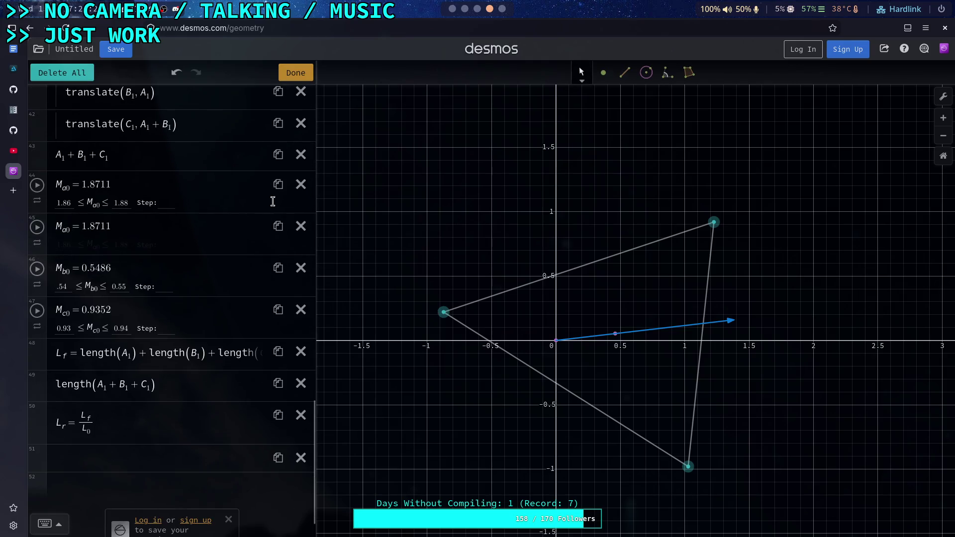
left_click(279, 268)
left_click(278, 351)
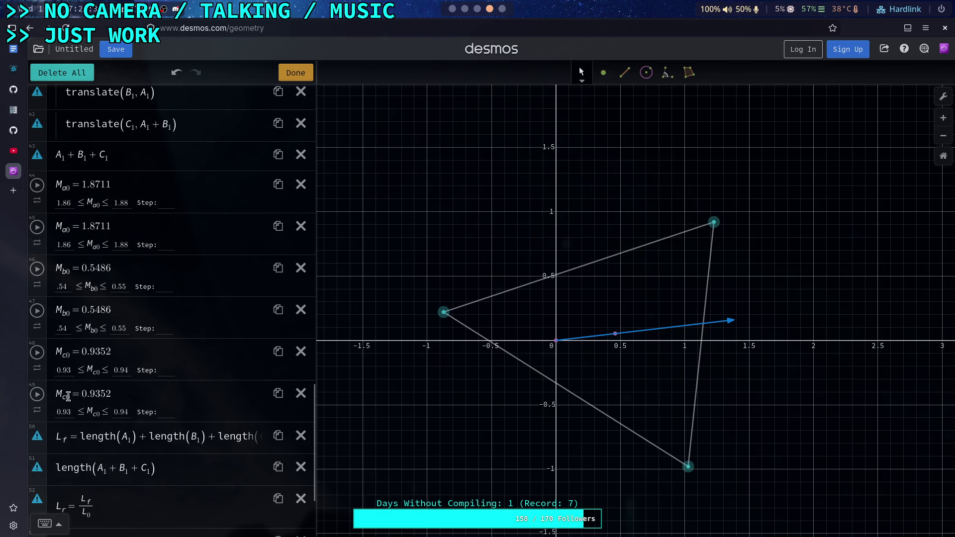
left_click(75, 388)
Rename the slider copies to M_a, M_b and M_c, keeping the M_a0, M_b0, M_c0 originals
key("BackSpace")
left_click(69, 350)
key("BackSpace")
left_click(68, 309)
key("BackSpace")
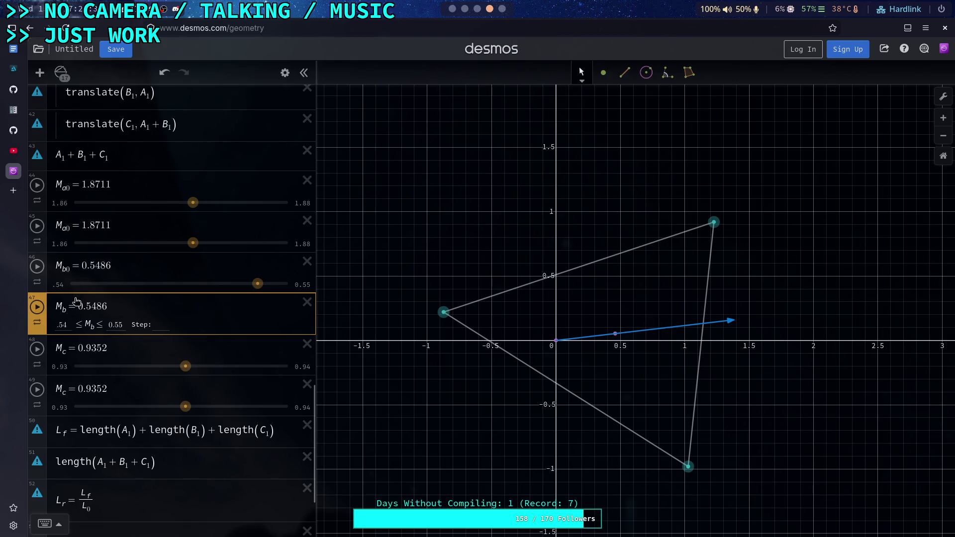
left_click(67, 355)
type("0")
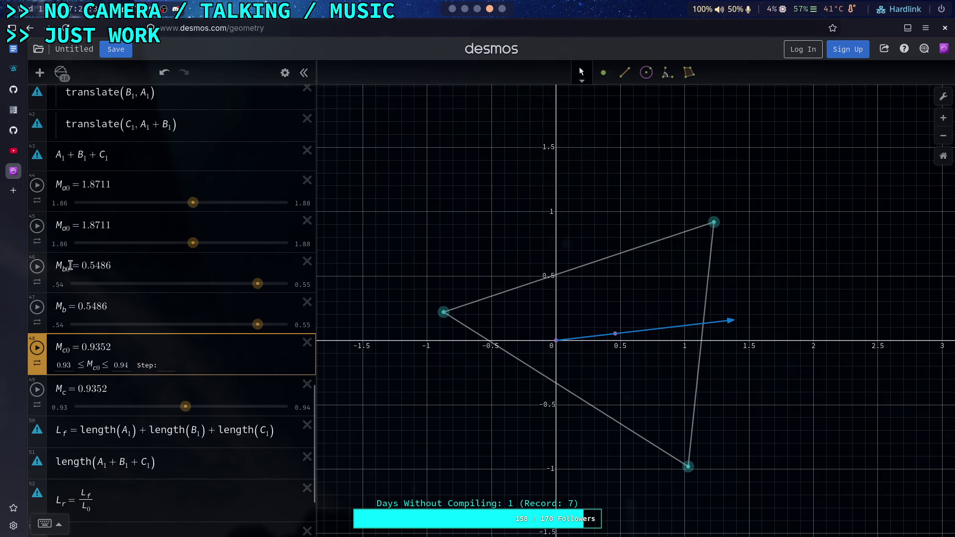
left_click(71, 226)
key("BackSpace")
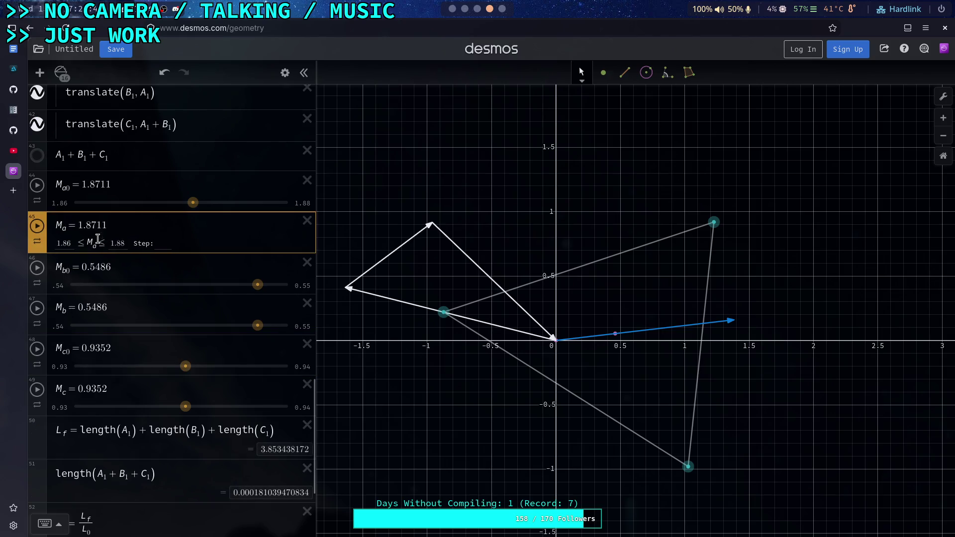
left_click(140, 273)
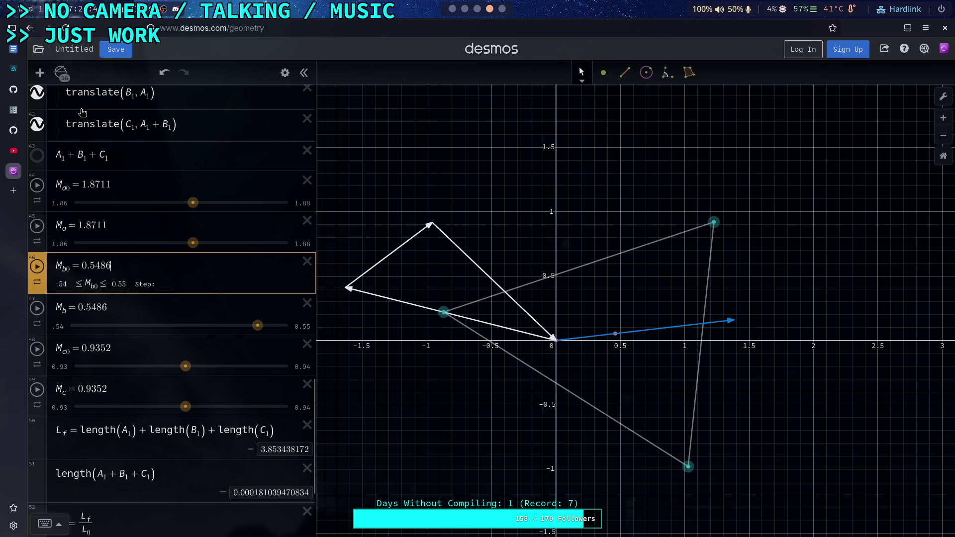
scroll(126, 335, "up", 4)
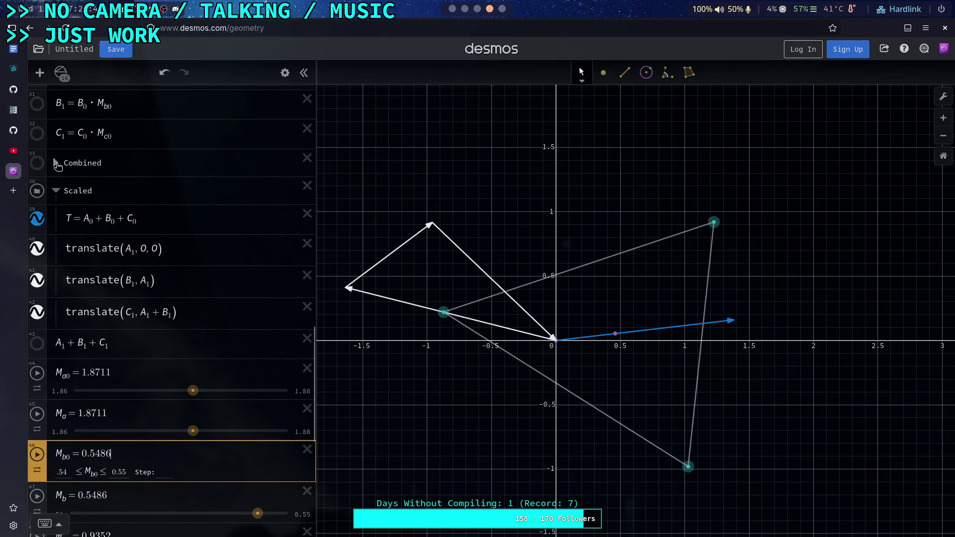